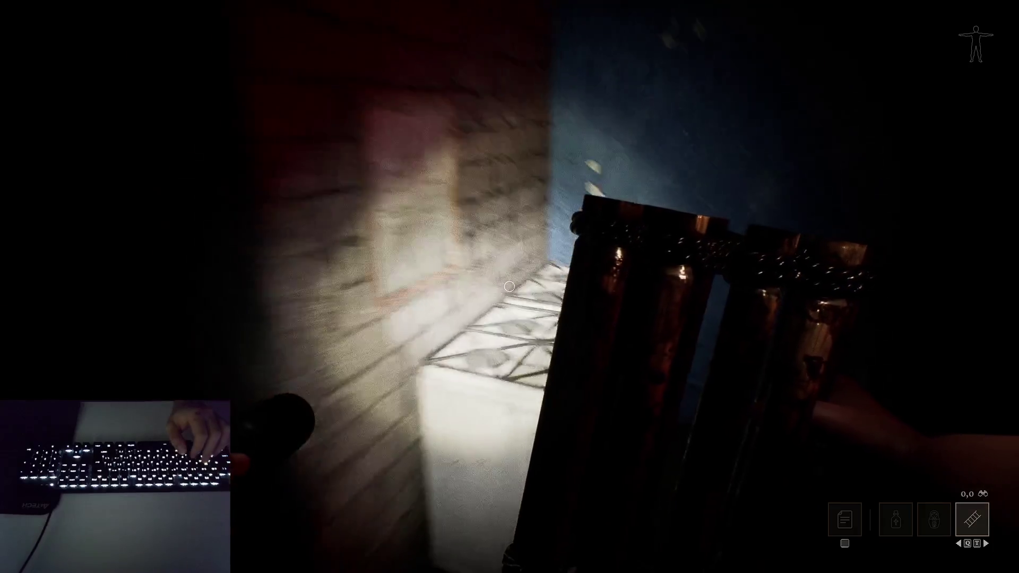
# - Select the matryoshka, walk through the white door into the classroom, and pull open a cabinet drawer
pyautogui.scroll(1, 509, 287)
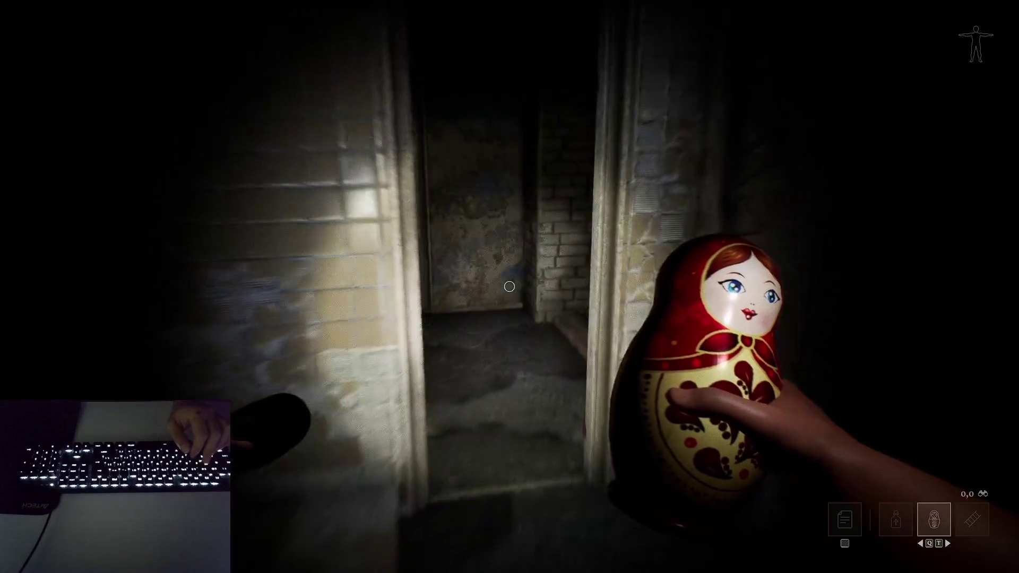
pyautogui.press('w')
pyautogui.click(509, 286)
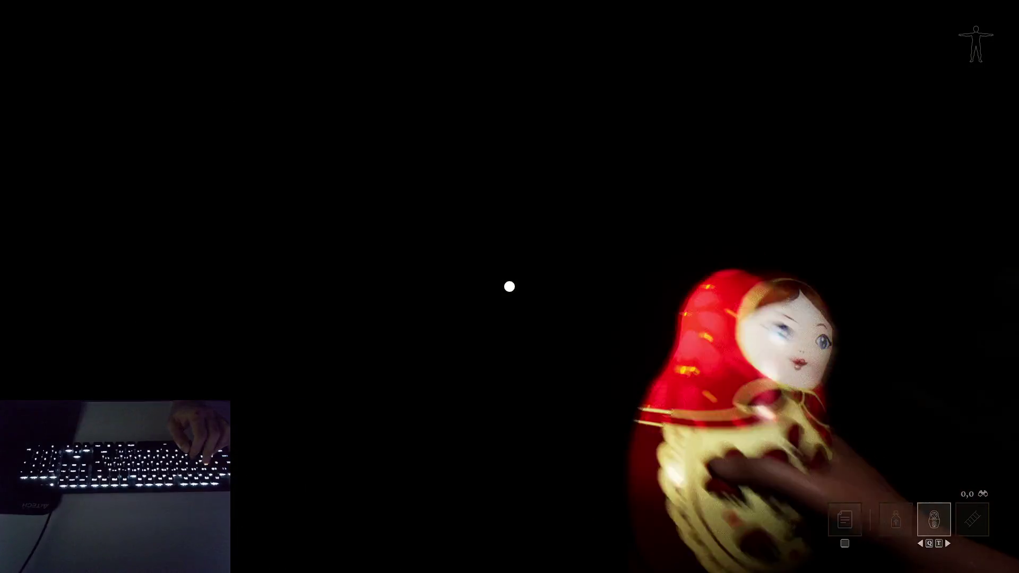
pyautogui.press('w')
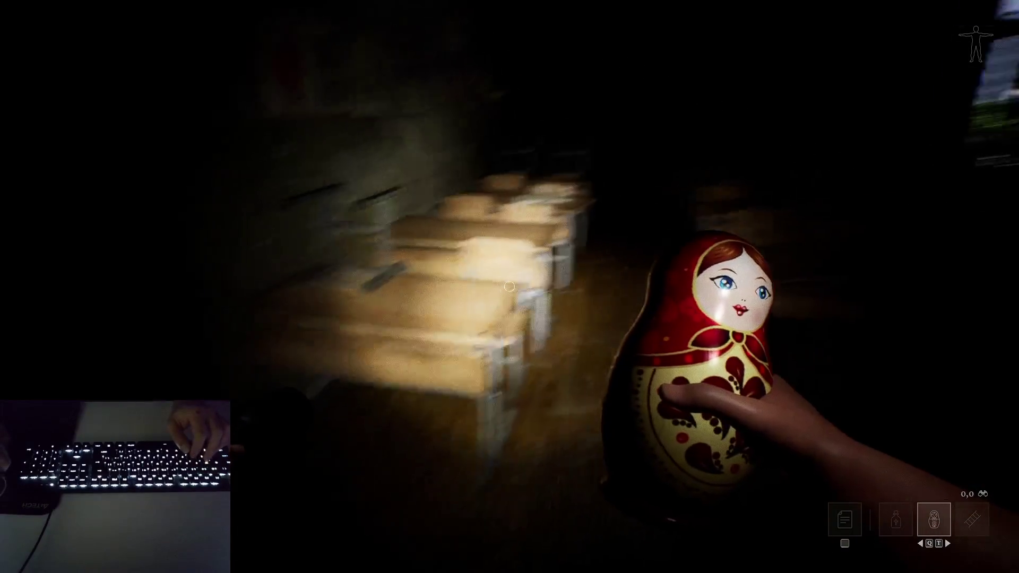
pyautogui.press('w')
pyautogui.click(509, 287)
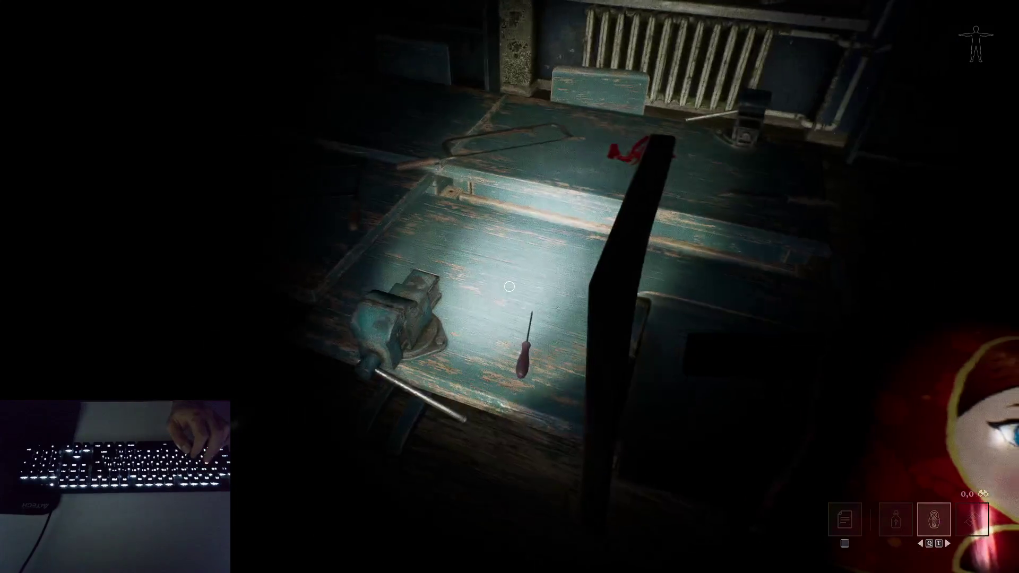
# - Swap the yellow item for the workbench screwdriver and walk through the door to the rusted panel
pyautogui.press('f')
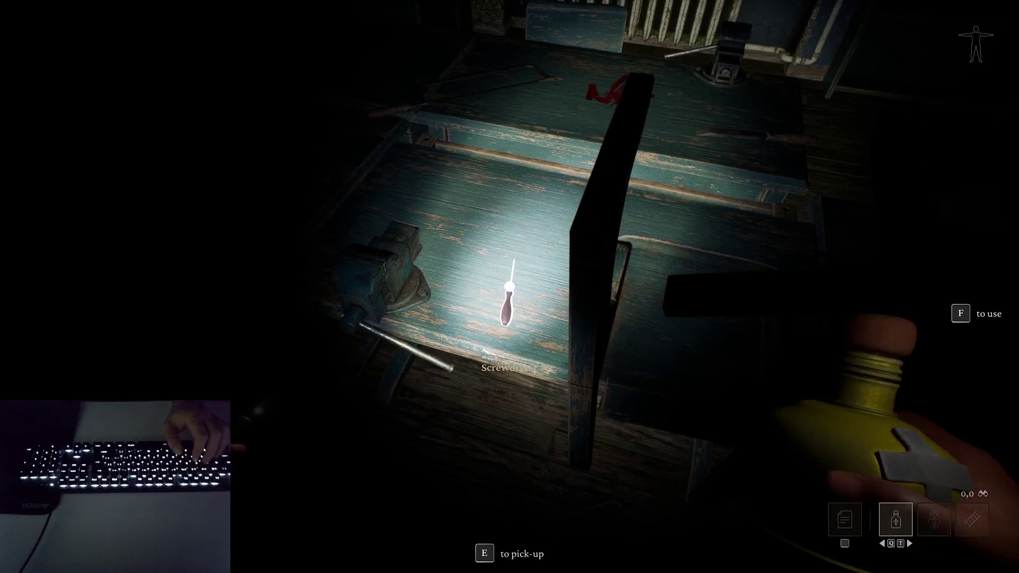
pyautogui.press('e')
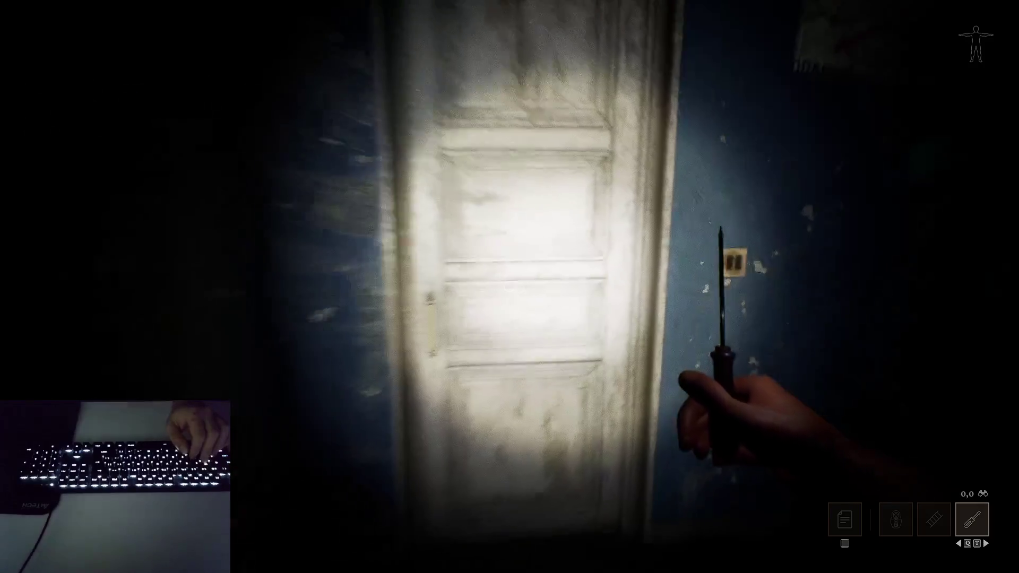
pyautogui.click(509, 287)
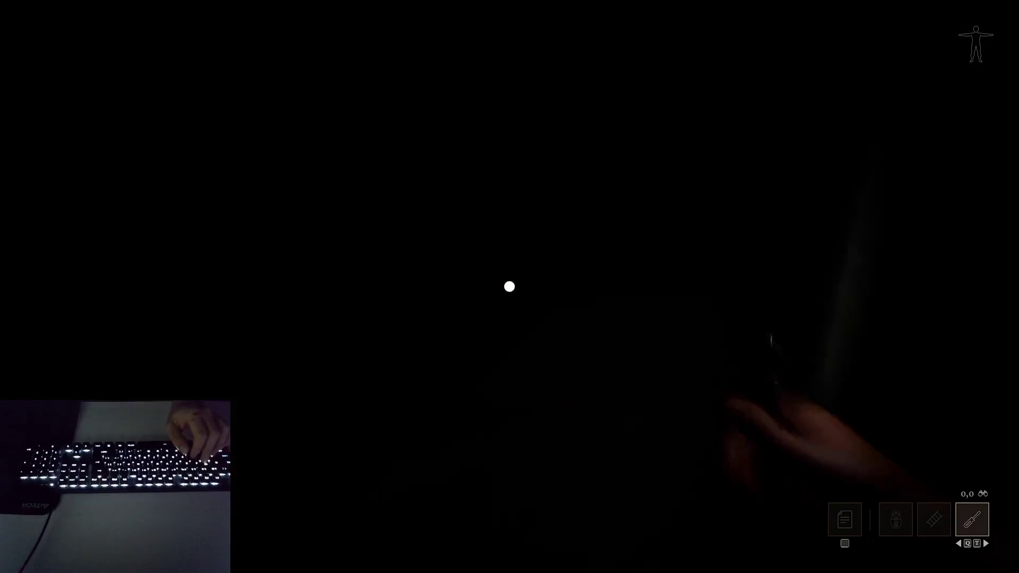
pyautogui.press('w')
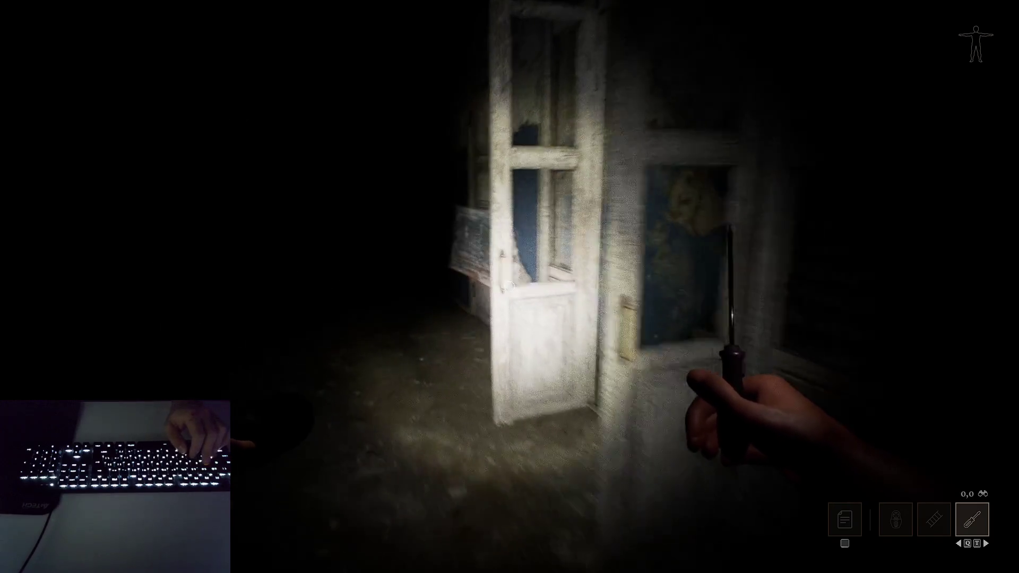
pyautogui.press('w')
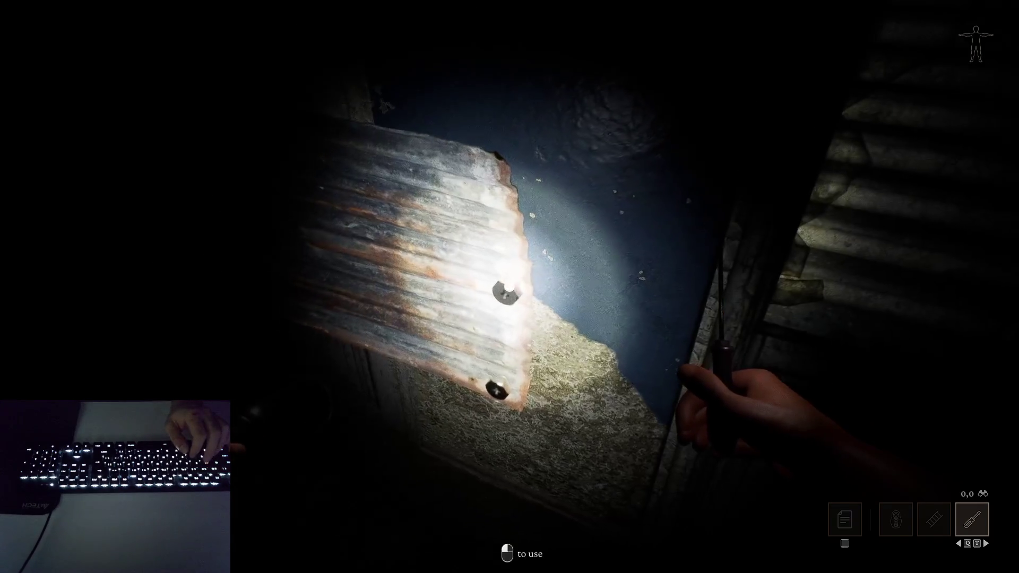
# - Unscrew the corrugated panel until it falls, then open the wardrobe and bookshelf cabinet doors
pyautogui.click(509, 286)
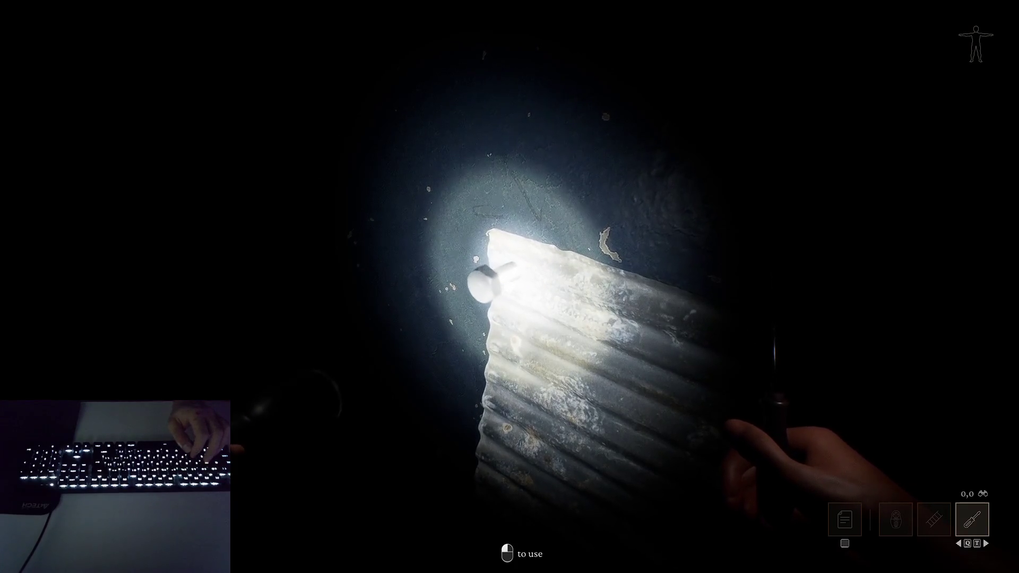
pyautogui.click(509, 286)
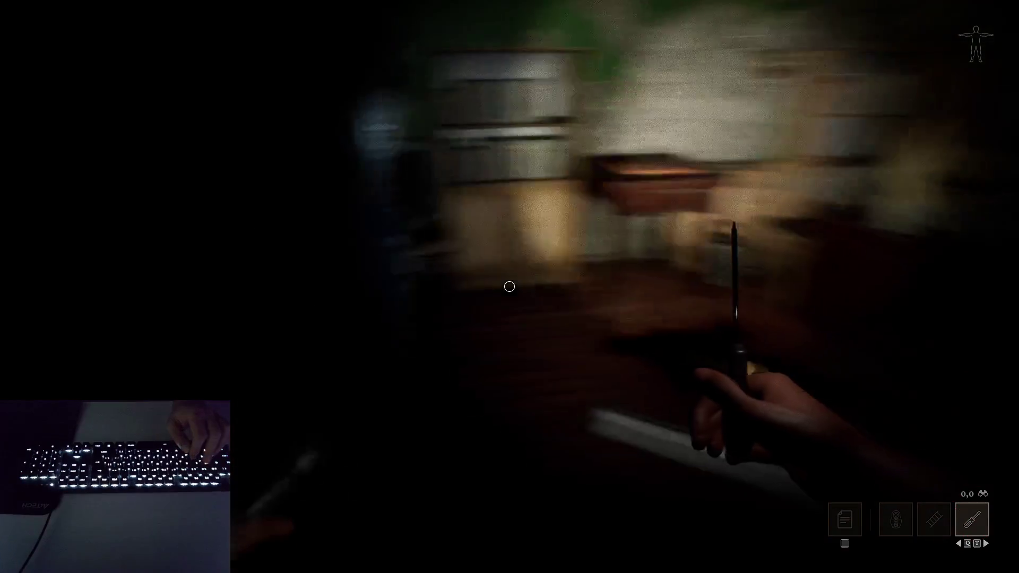
pyautogui.click(509, 287)
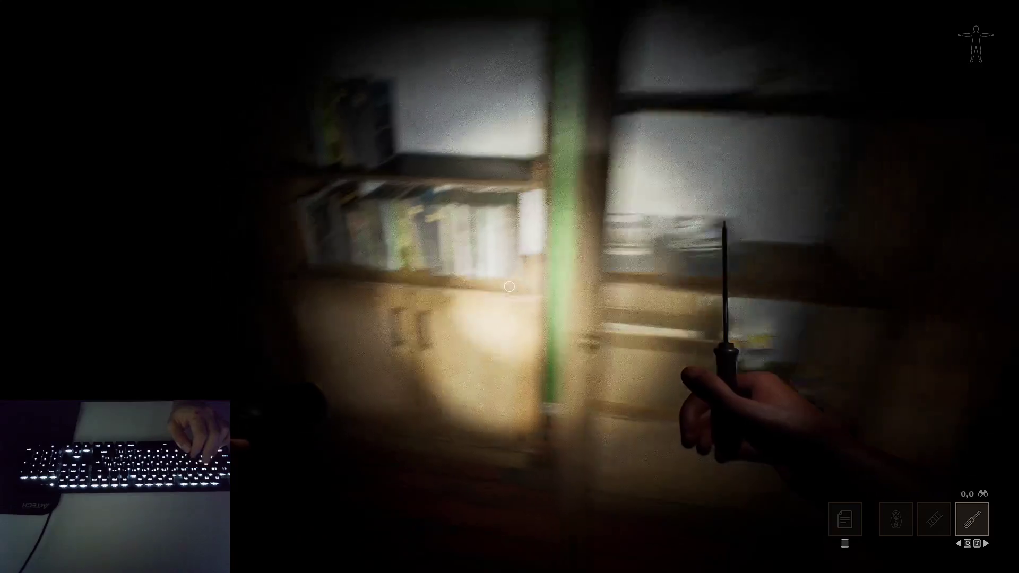
pyautogui.click(508, 286)
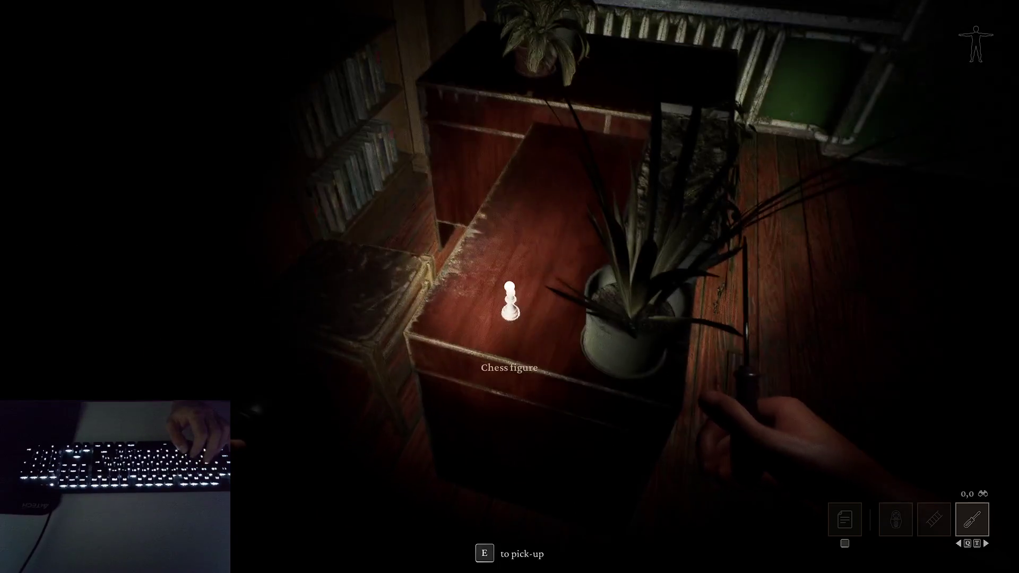
# - Pick up and drop the ladder twice to test item handling
pyautogui.press('q')
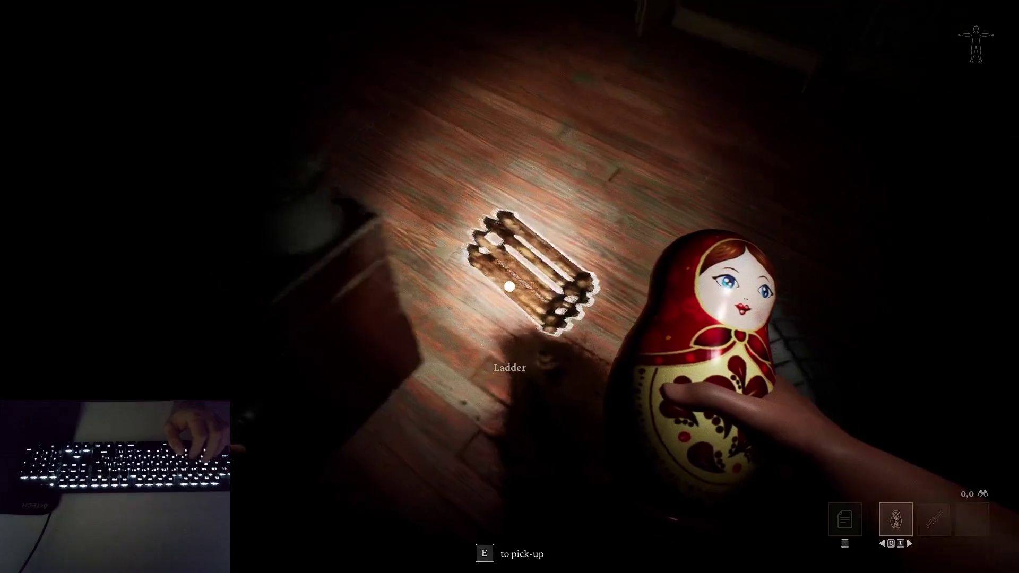
pyautogui.press('e')
pyautogui.press('q')
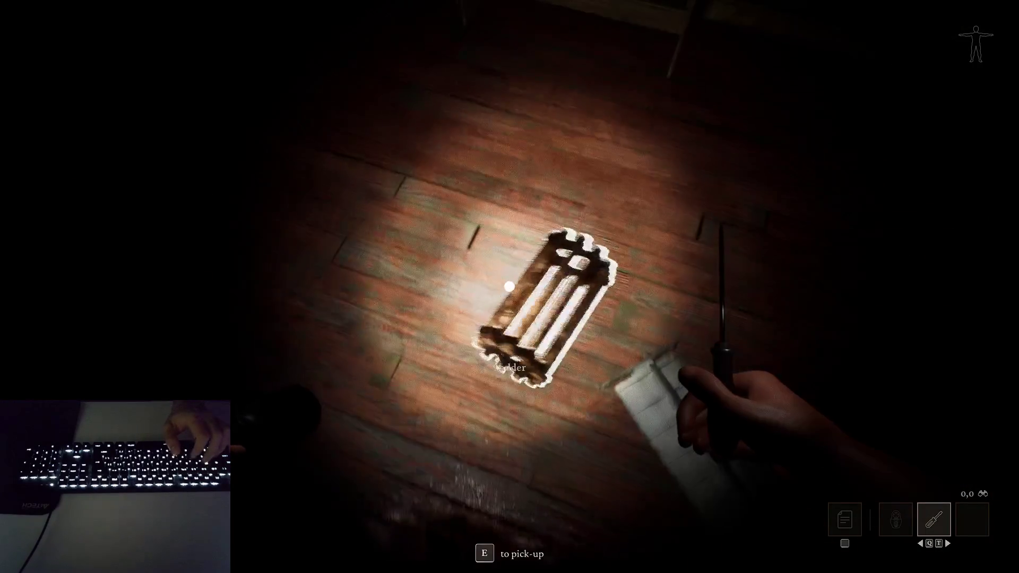
pyautogui.press('e')
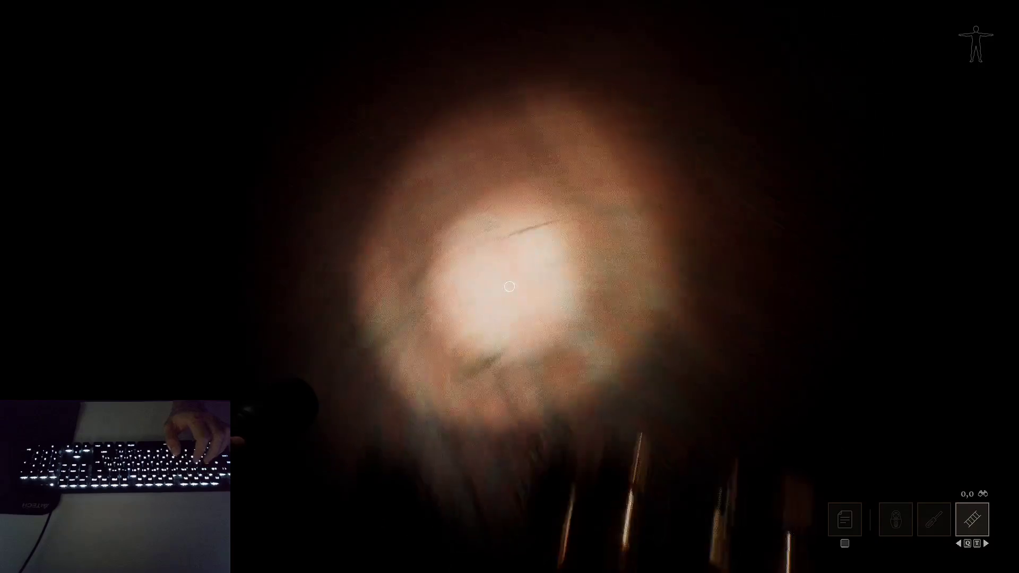
pyautogui.press('q')
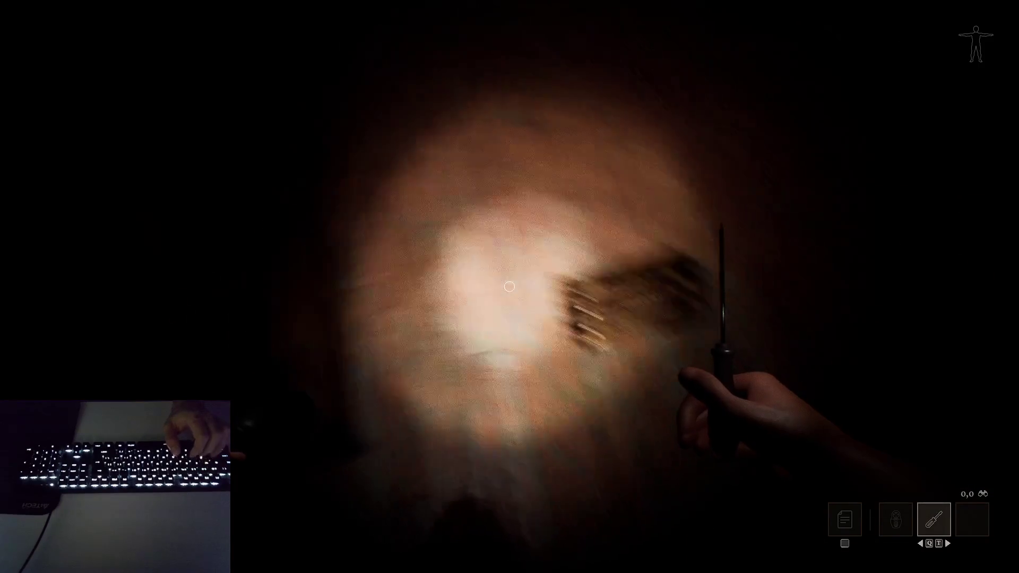
# - Take the chess figure from the desk and switch to another bug note tab in Notepad
pyautogui.press('e')
pyautogui.press('e')
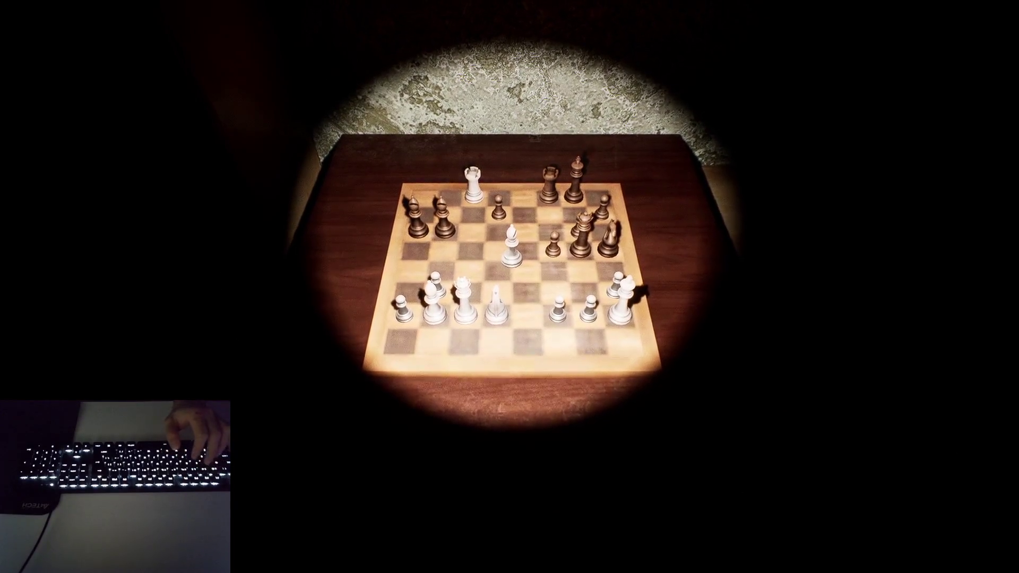
pyautogui.hotkey('alt', 'Tab')
pyautogui.click(587, 112)
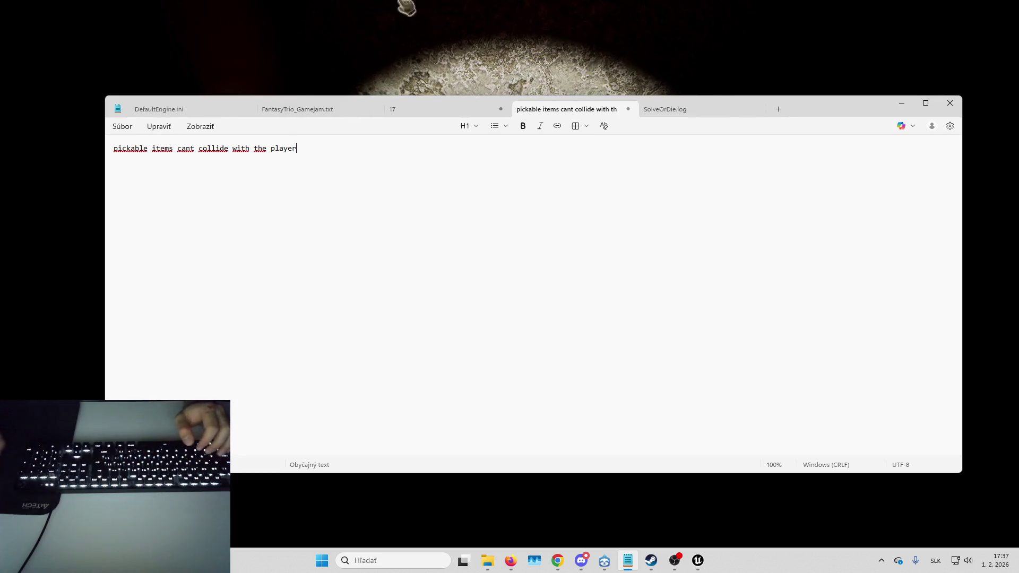
# - Minimize Notepad after the collision bug note to return to the game
pyautogui.click(901, 111)
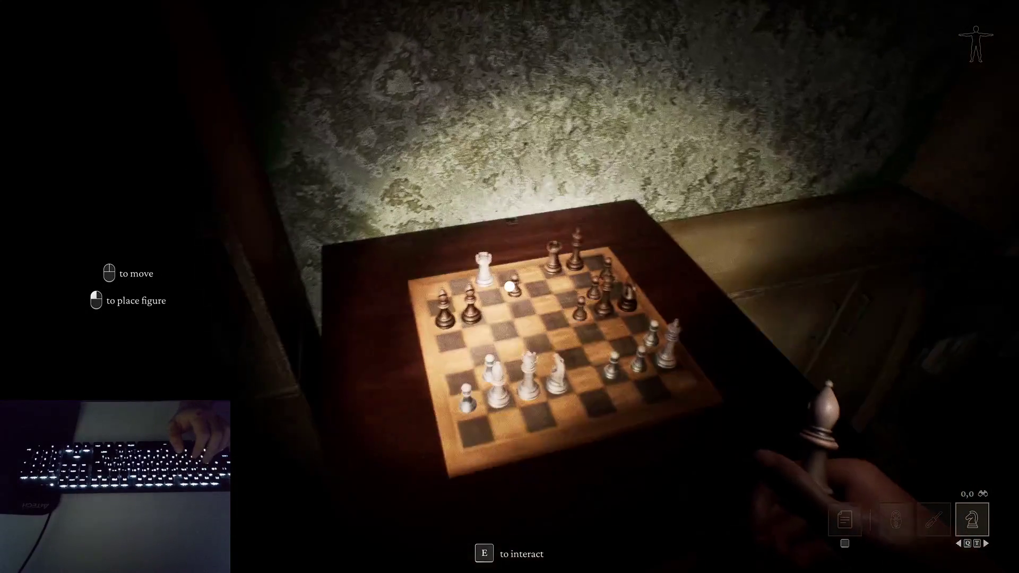
# - Place the bishop on the chessboard and log a second bug: the chess pieces can't be controlled
pyautogui.click(510, 286)
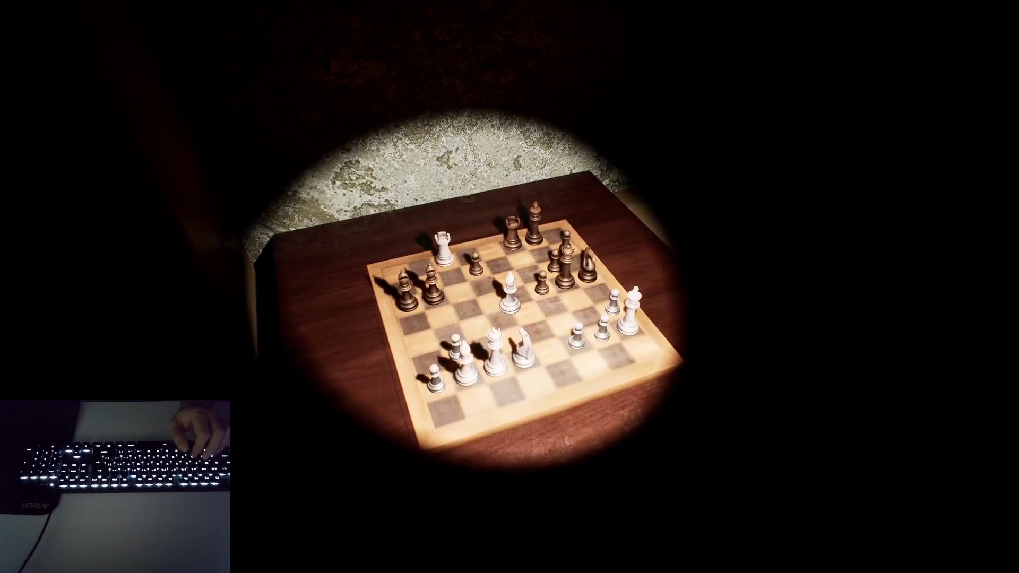
pyautogui.hotkey('alt', 'Tab')
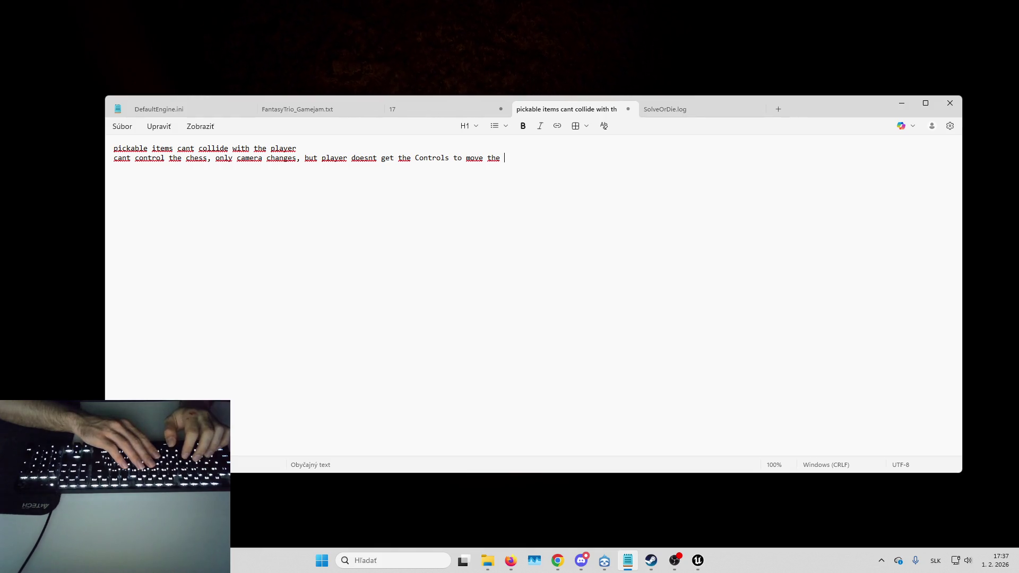
pyautogui.hotkey('alt', 'Tab')
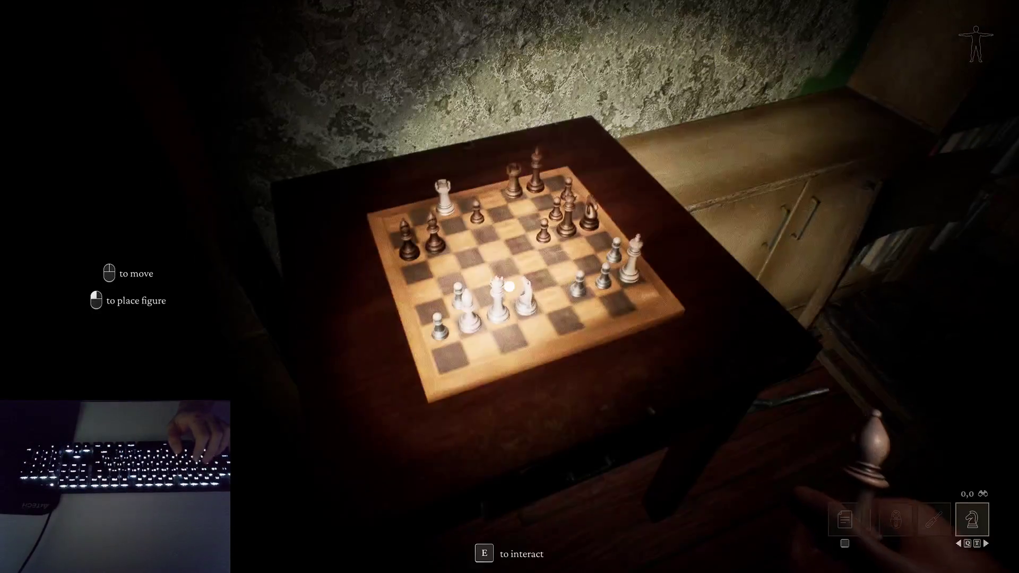
# - Place a white bishop, open the desk's top drawer with the screwdriver, and eject with F8
pyautogui.click(509, 286)
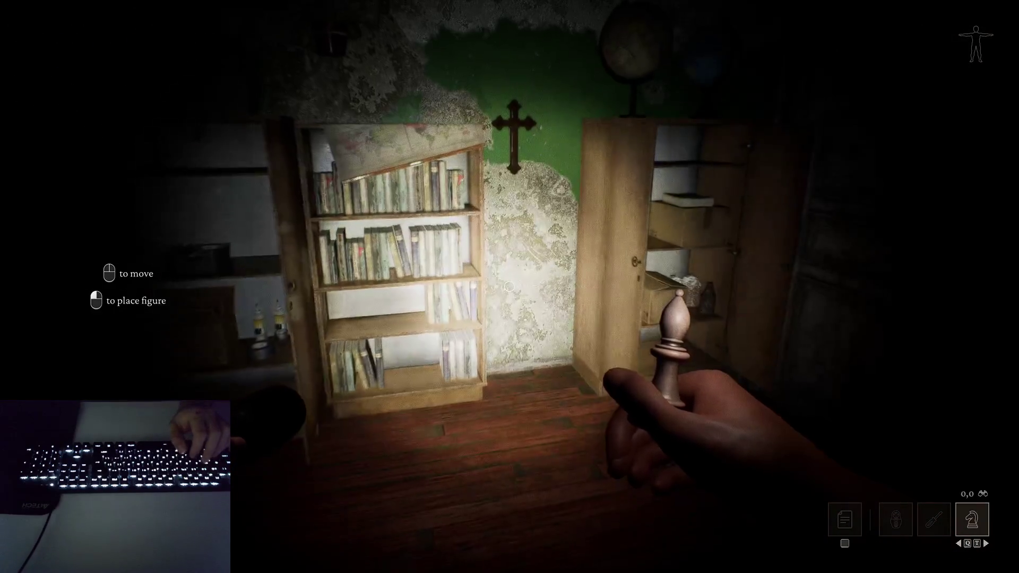
pyautogui.press('q')
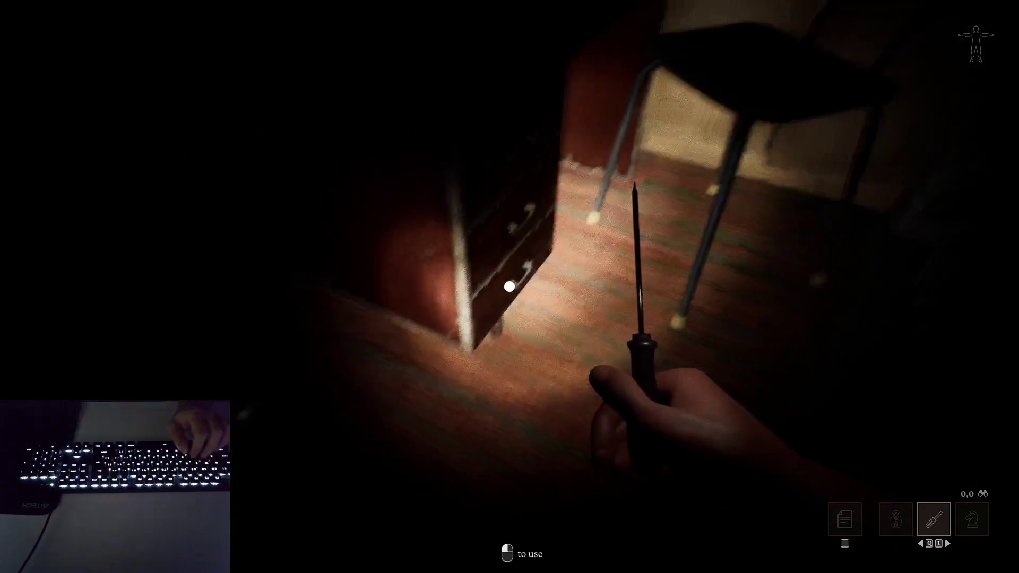
pyautogui.click(509, 287)
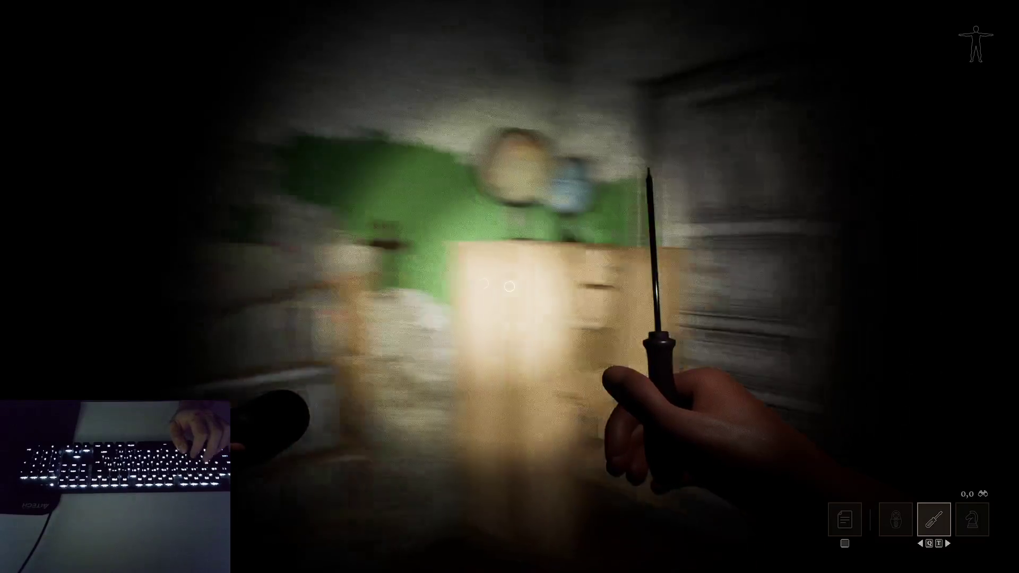
pyautogui.press('F8')
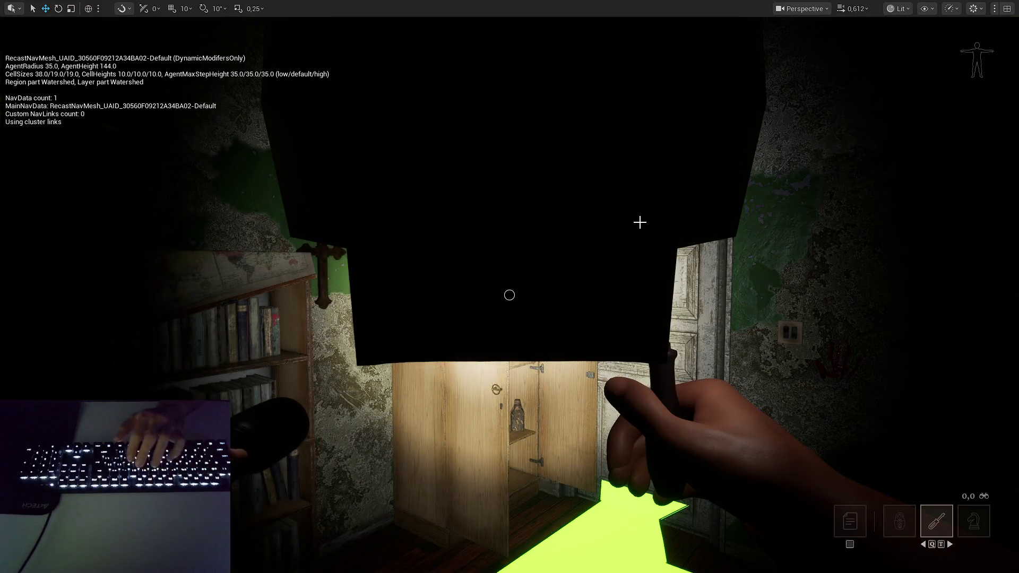
# - Toggle the navigation mesh debug display and fly the free camera along the navmesh corridor
pyautogui.press('p')
pyautogui.press('p')
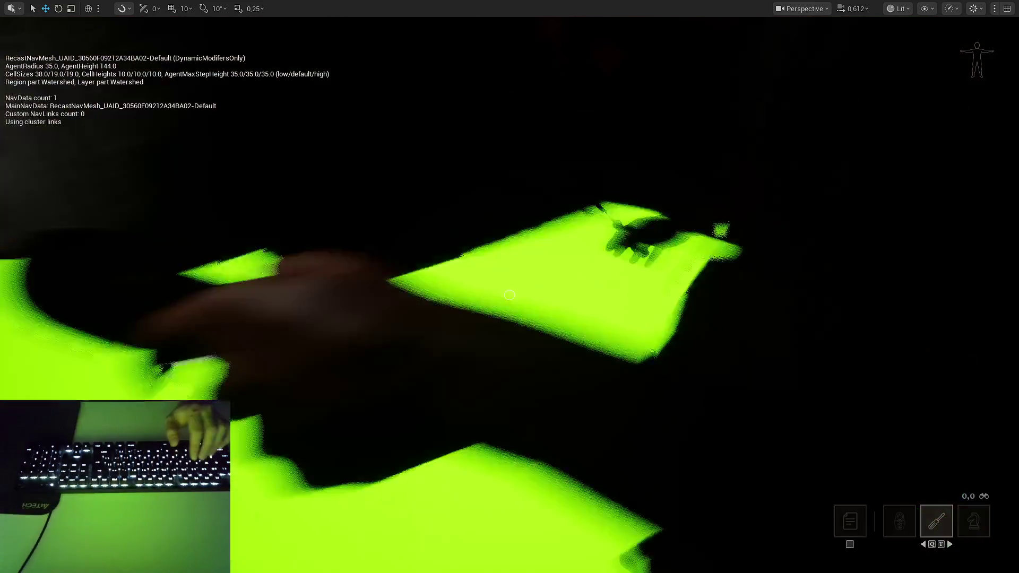
pyautogui.scroll(-2, 509, 295)
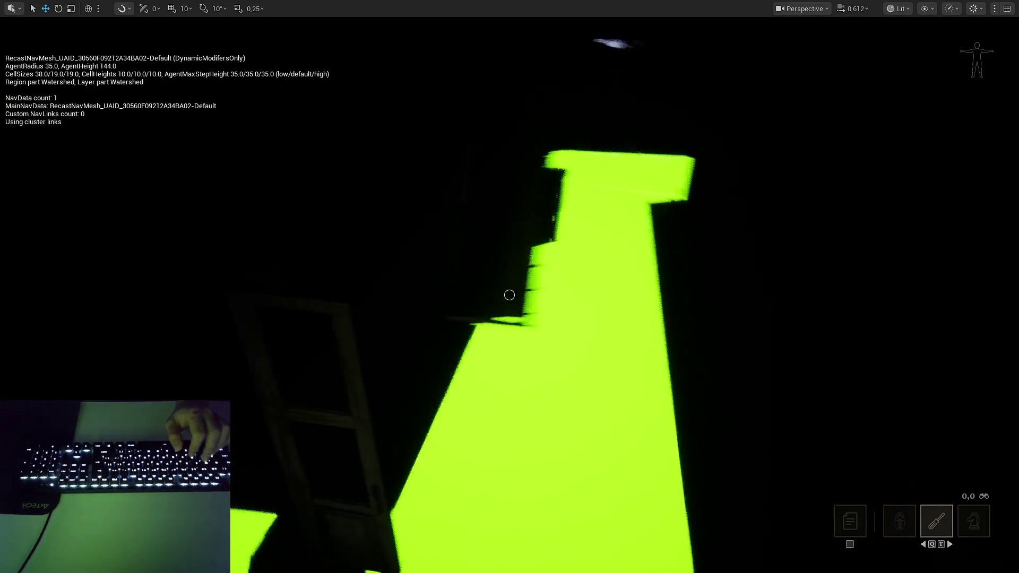
pyautogui.press('w')
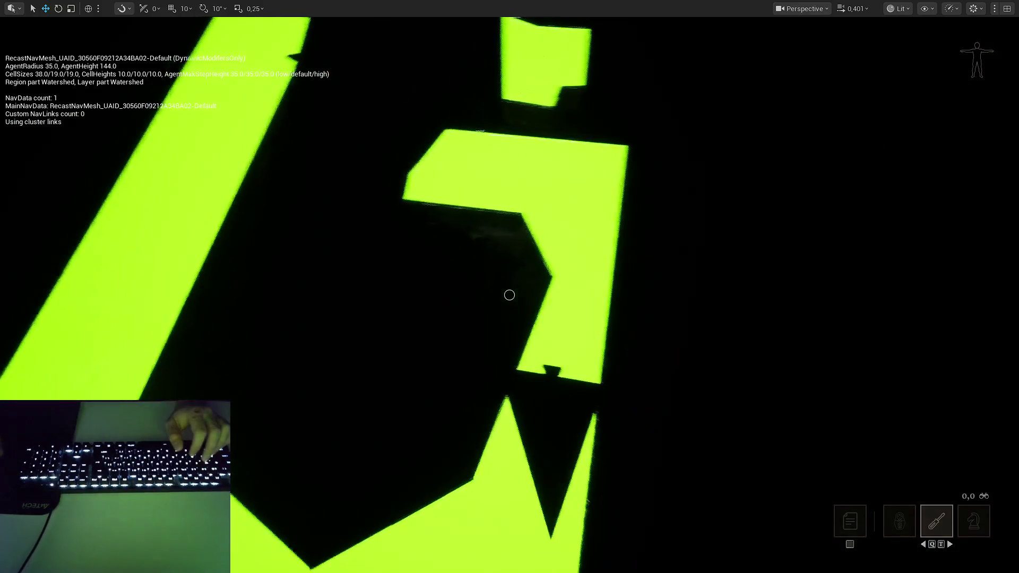
pyautogui.press('s')
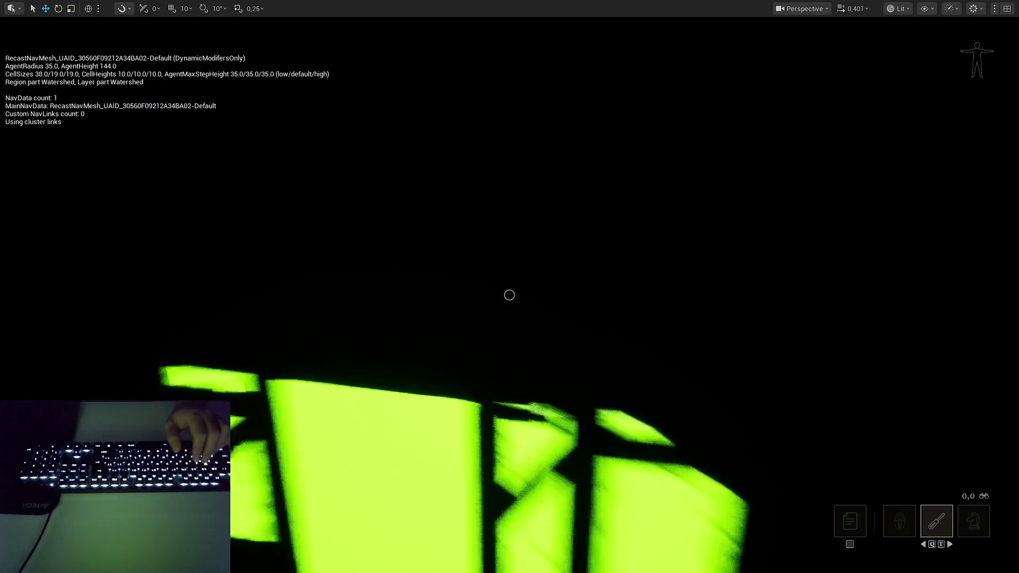
# - Return to first-person view, raise the white bishop instead of the screwdriver, and exit fullscreen
pyautogui.press('F8')
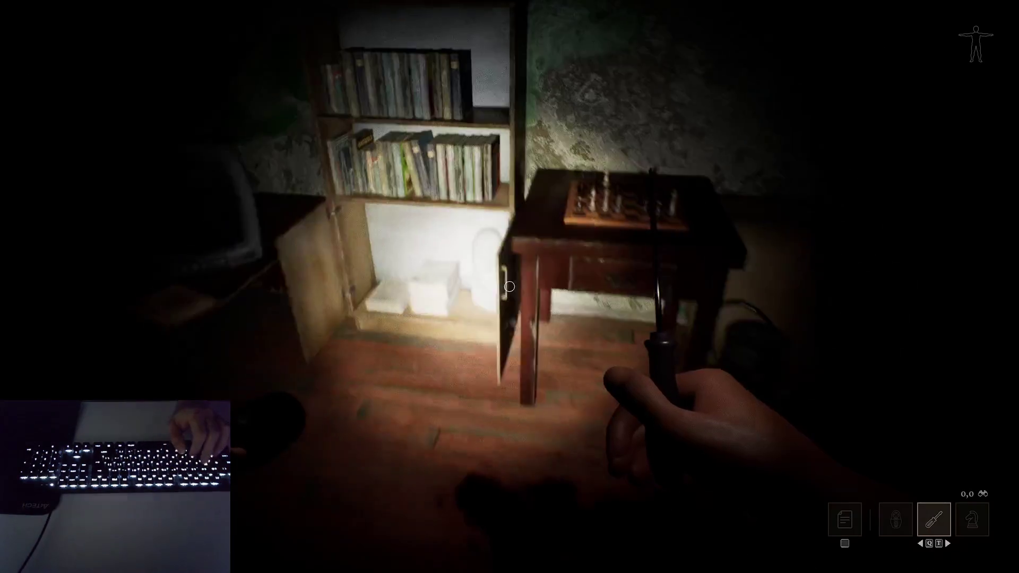
pyautogui.press('q')
pyautogui.press('q')
pyautogui.click(509, 286)
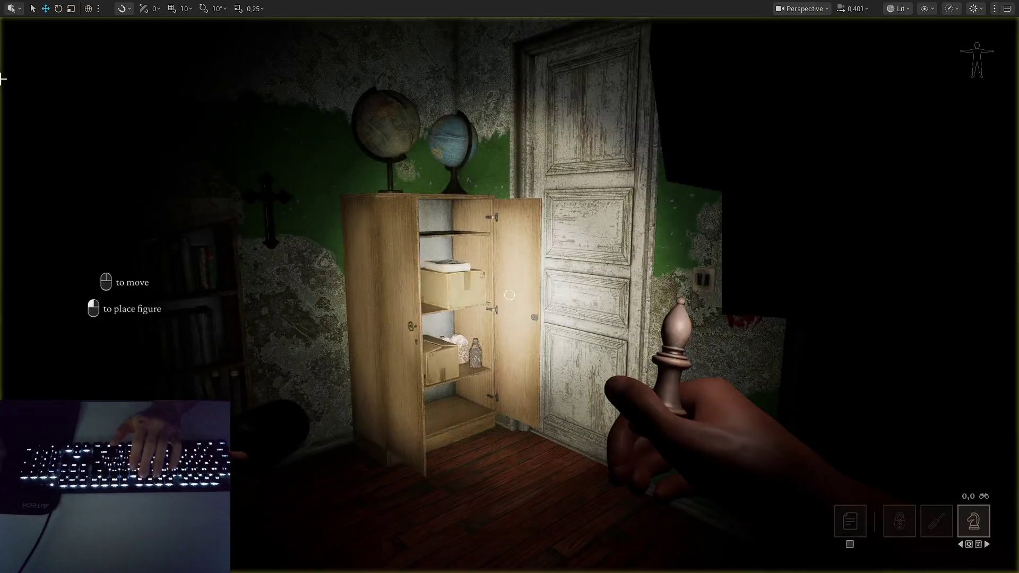
pyautogui.press('F11')
pyautogui.write('ba')
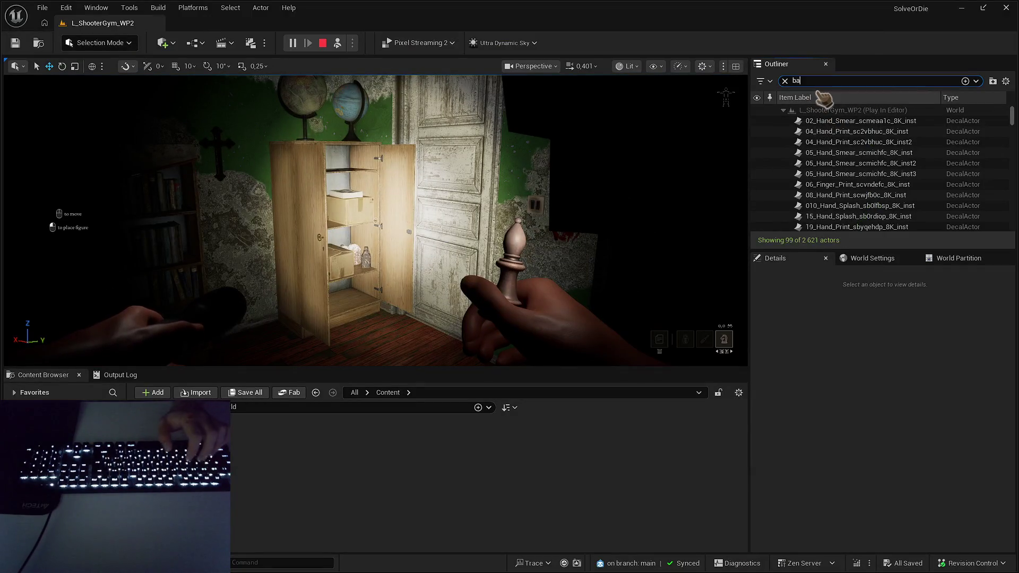
# - Find B_Banshee through the Outliner search, eject from the player and frame it
pyautogui.write('ns')
pyautogui.click(841, 121)
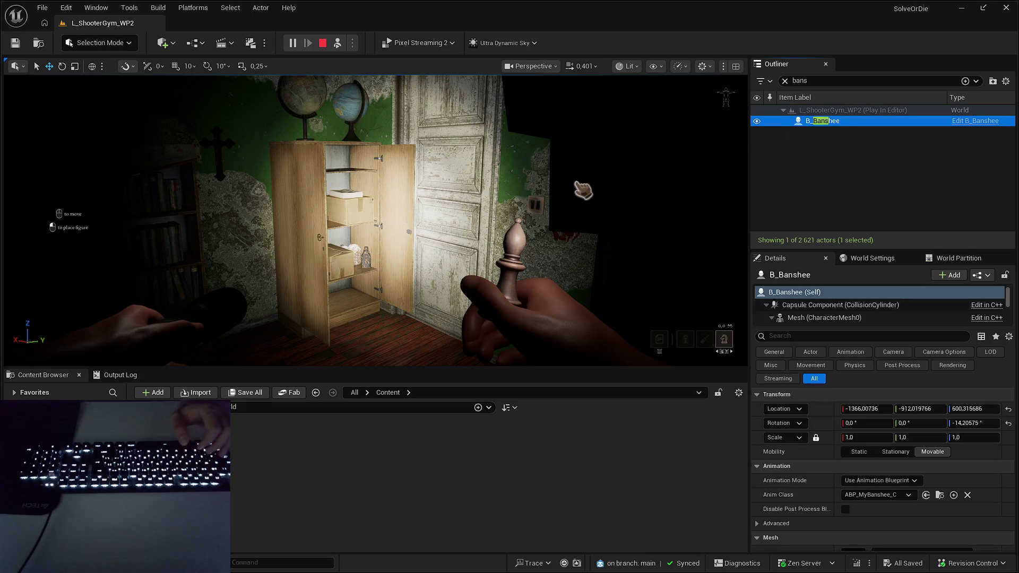
pyautogui.press('F8')
pyautogui.press('f')
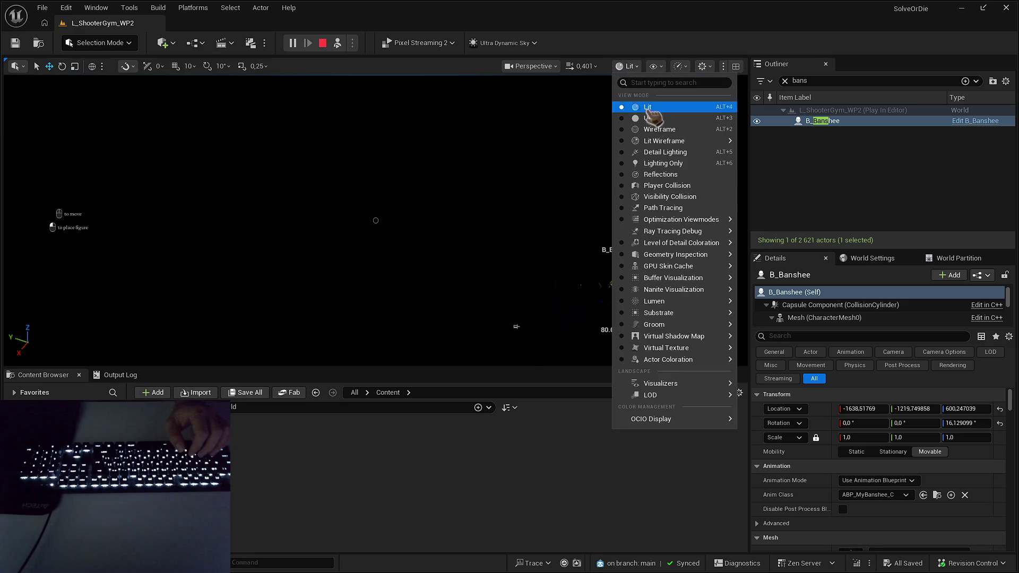
# - Switch to Unlit view mode, show the navigation mesh overlay, and stop the play session
pyautogui.click(652, 115)
pyautogui.press('Up')
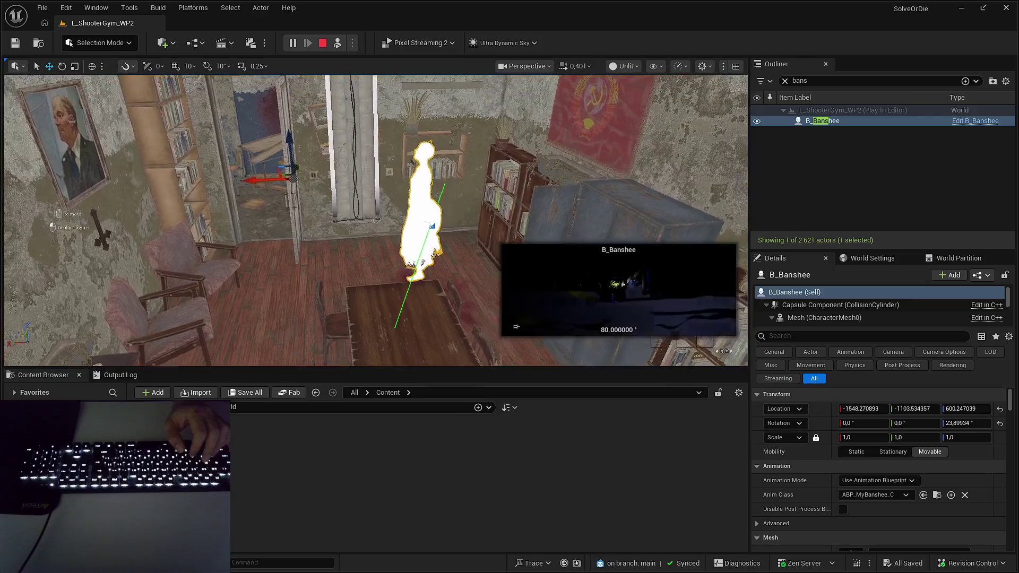
pyautogui.press('p')
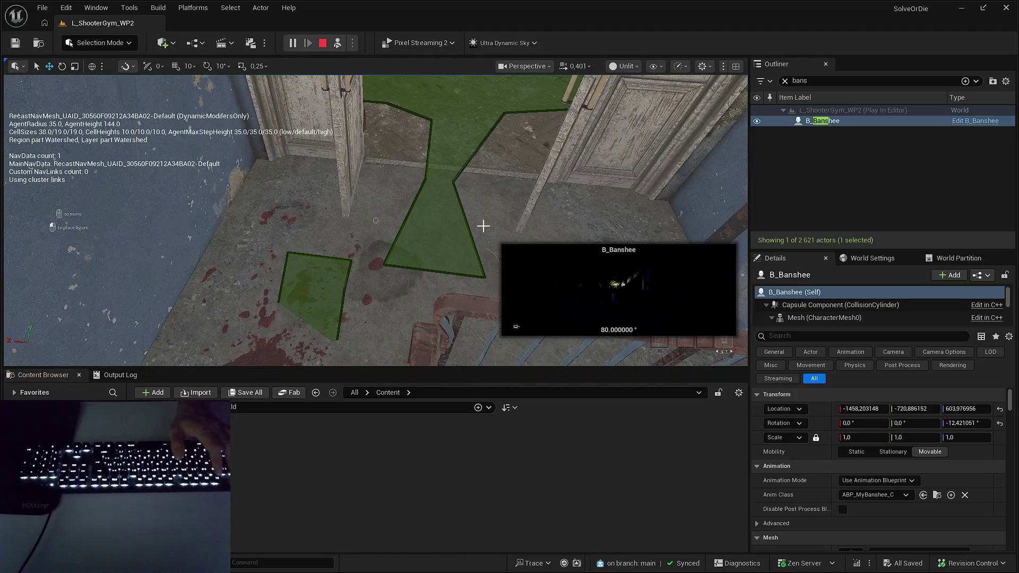
pyautogui.press('Escape')
# - Search the Outliner for 'recas', select RecastNavMesh-Default, and dismiss the errors and warnings notice
pyautogui.click(827, 80)
pyautogui.press('BackSpace')
pyautogui.press('BackSpace')
pyautogui.press('BackSpace')
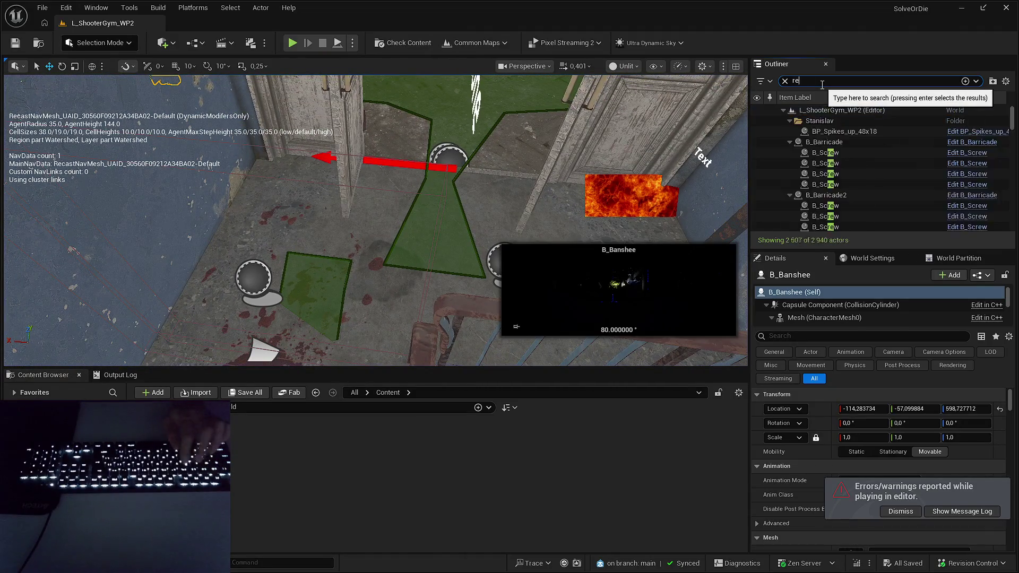
pyautogui.write('recas')
pyautogui.click(845, 121)
pyautogui.scroll(-10, 872, 365)
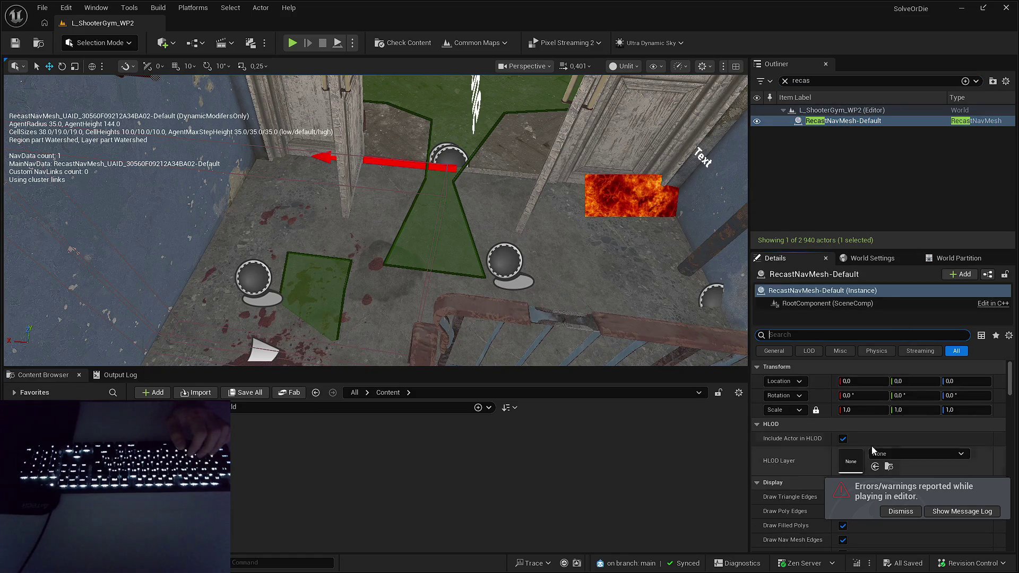
pyautogui.click(901, 511)
# - Reselect RecastNavMesh-Default and delete it from the level
pyautogui.scroll(-10, 897, 376)
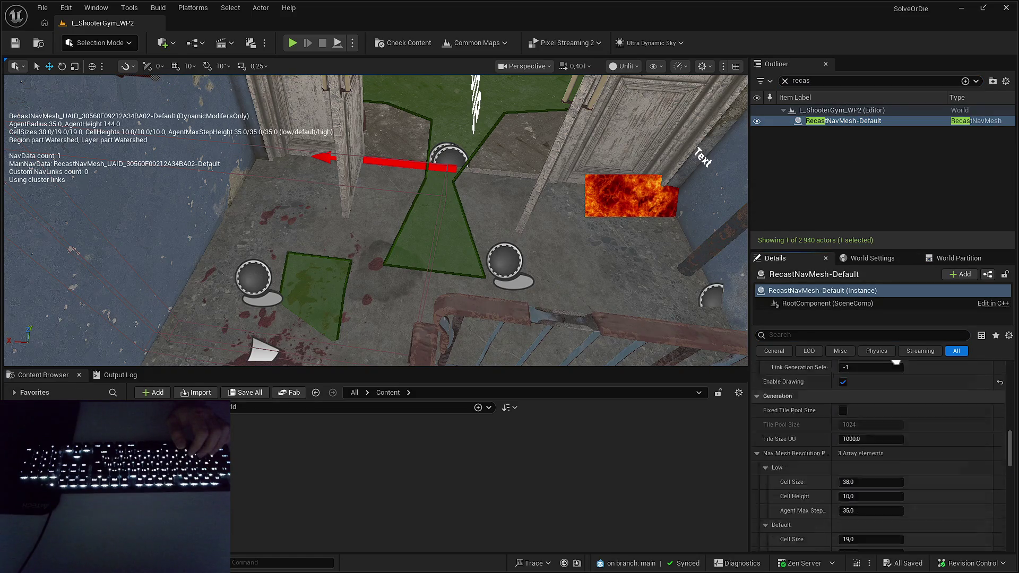
pyautogui.scroll(-3, 902, 425)
pyautogui.scroll(6, 902, 467)
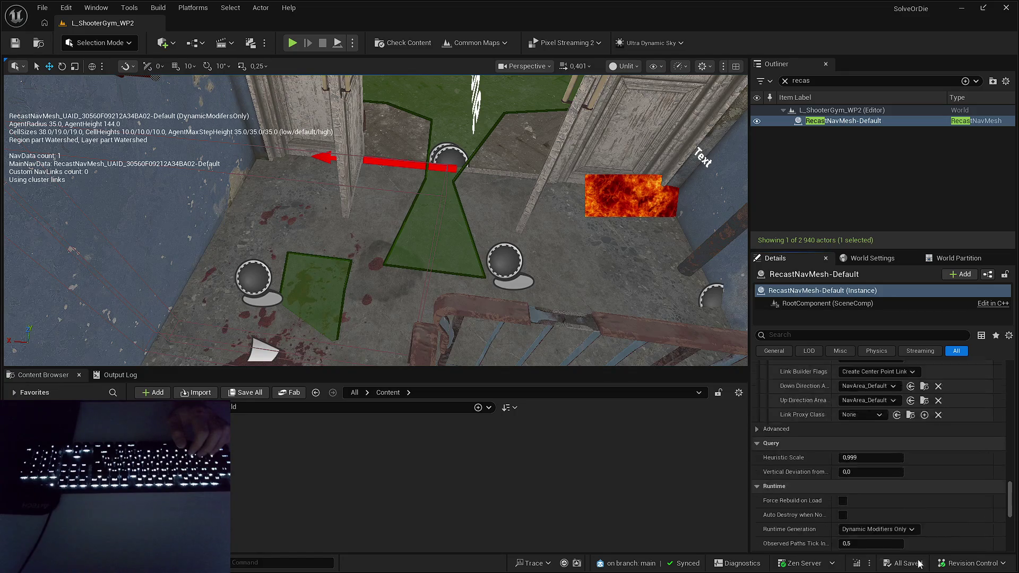
pyautogui.scroll(3, 897, 501)
pyautogui.click(902, 122)
pyautogui.press('Delete')
pyautogui.click(63, 8)
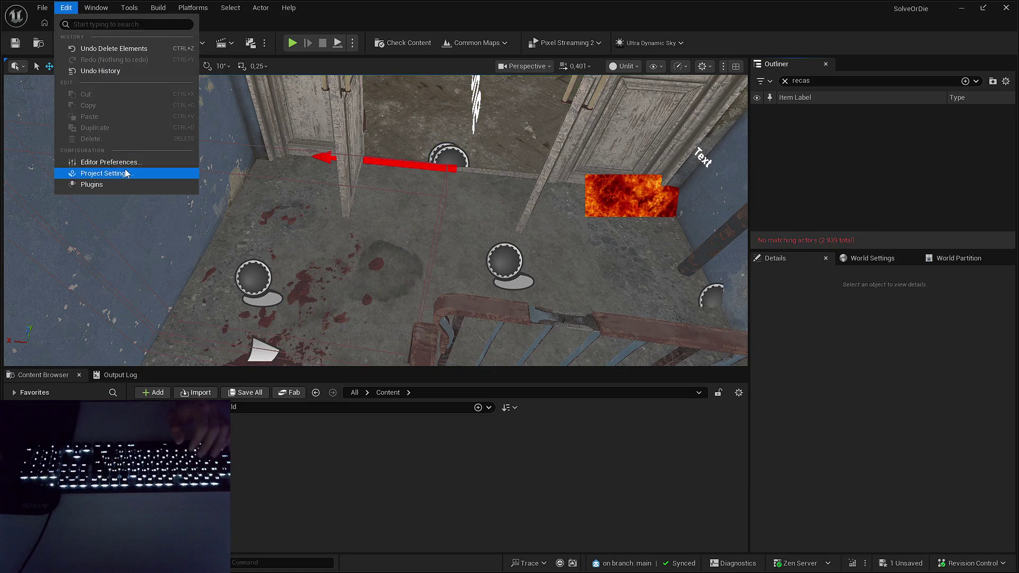
pyautogui.click(126, 173)
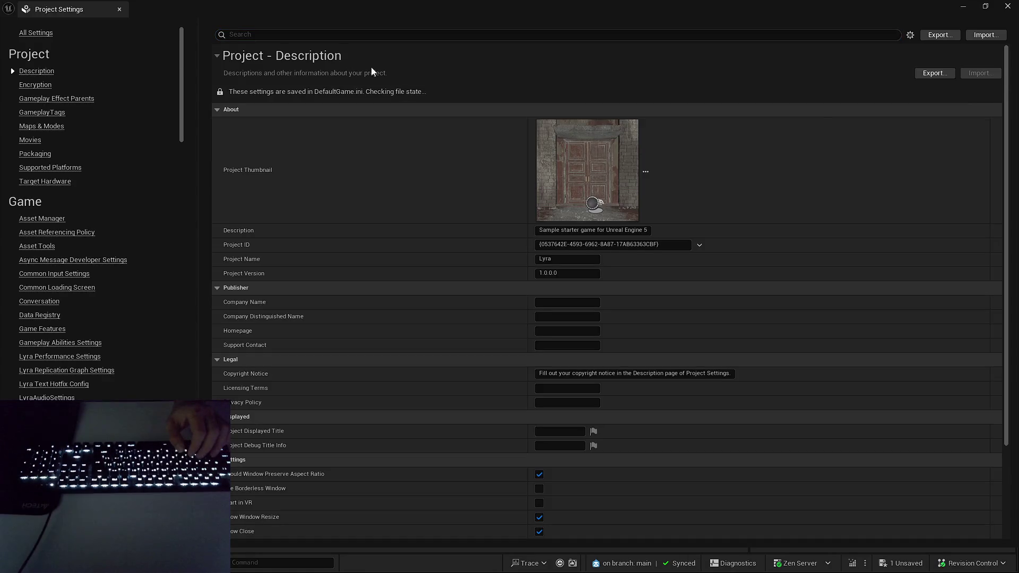
pyautogui.scroll(-10, 42, 101)
pyautogui.scroll(5, 56, 142)
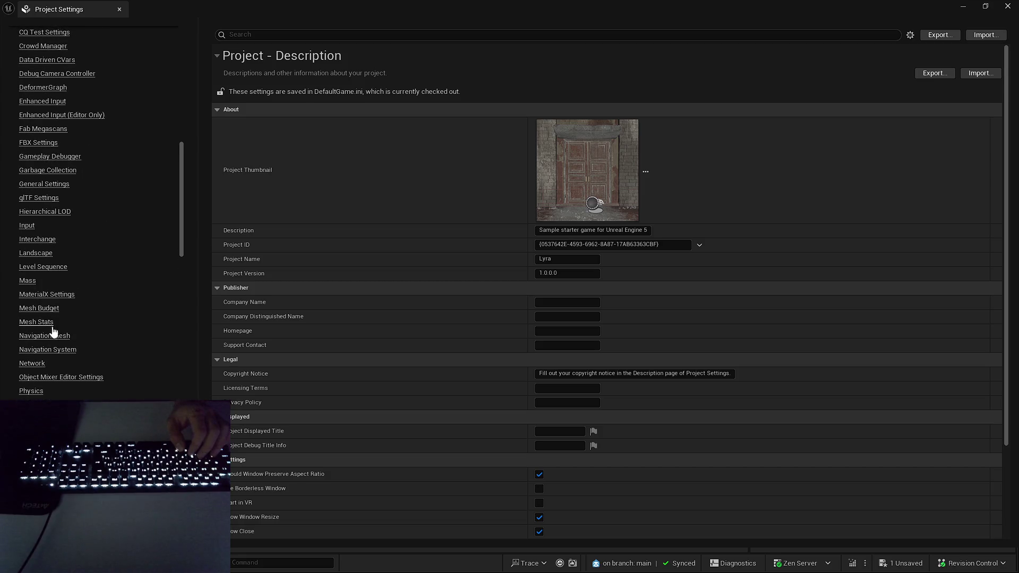
pyautogui.click(44, 337)
pyautogui.scroll(-15, 411, 279)
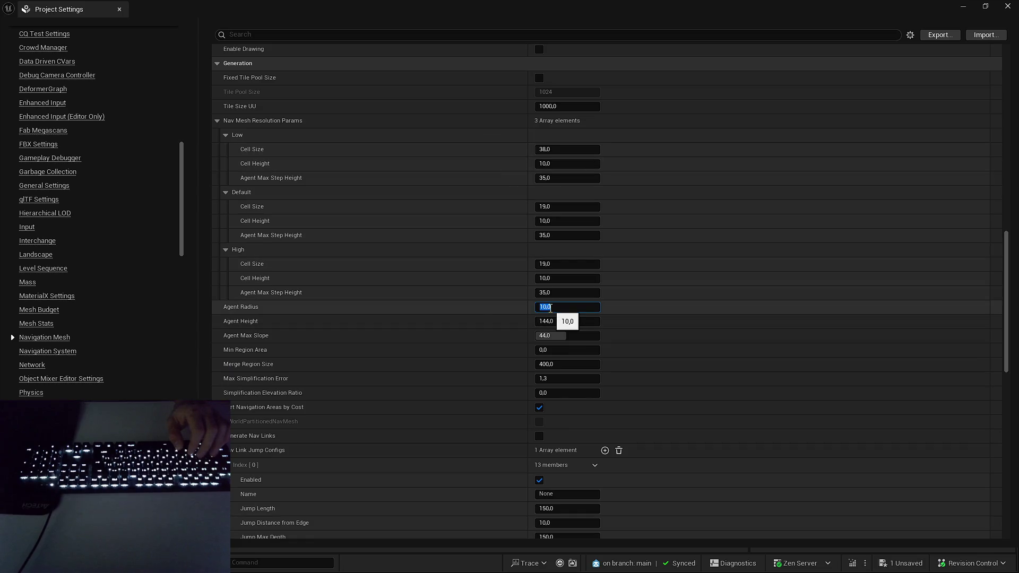
pyautogui.hotkey('alt', 'Tab')
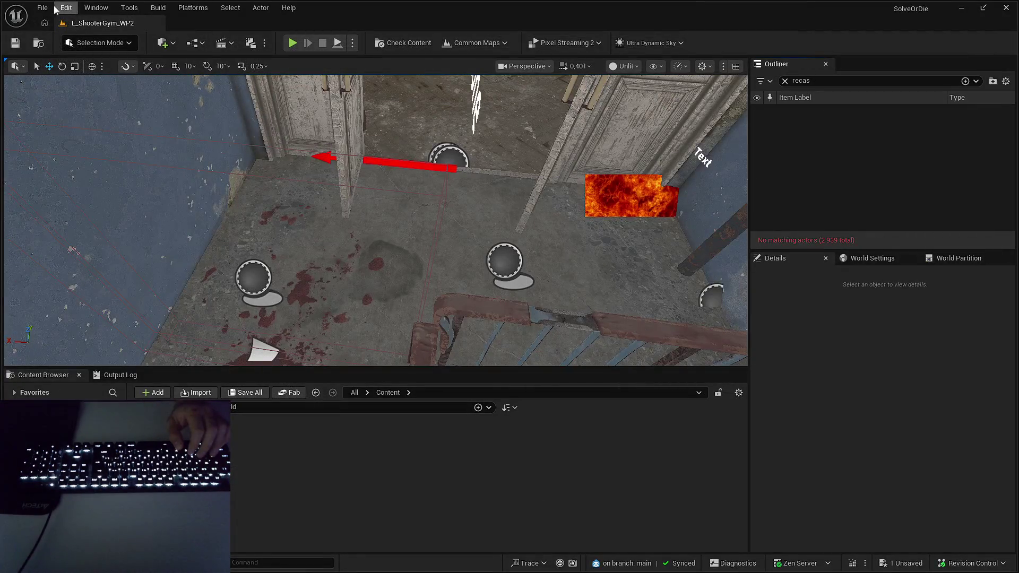
# - Run Build Paths from the Build menu to regenerate the navigation mesh
pyautogui.click(60, 10)
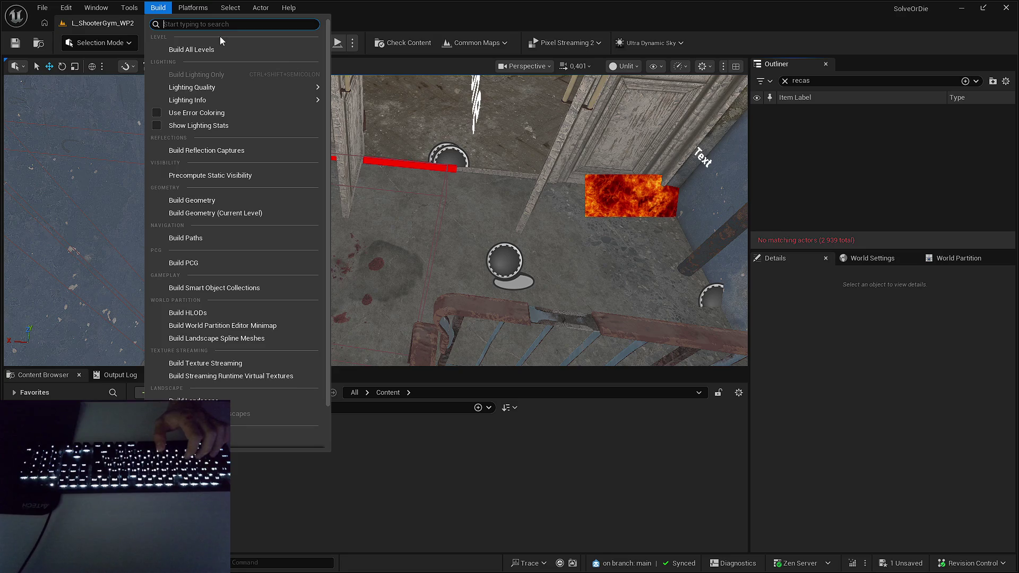
pyautogui.write('reca')
pyautogui.press('BackSpace')
pyautogui.press('BackSpace')
pyautogui.press('BackSpace')
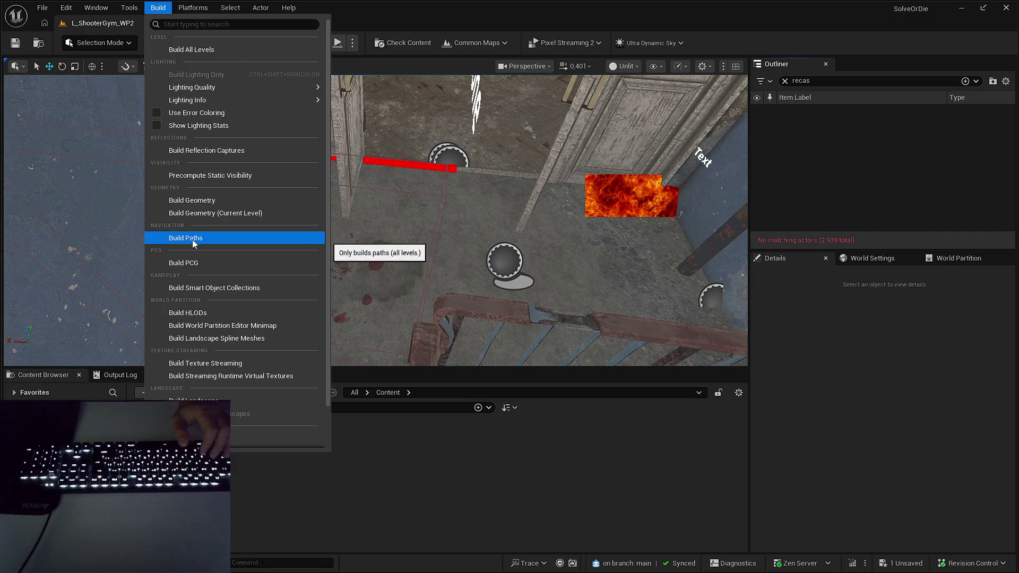
pyautogui.click(192, 239)
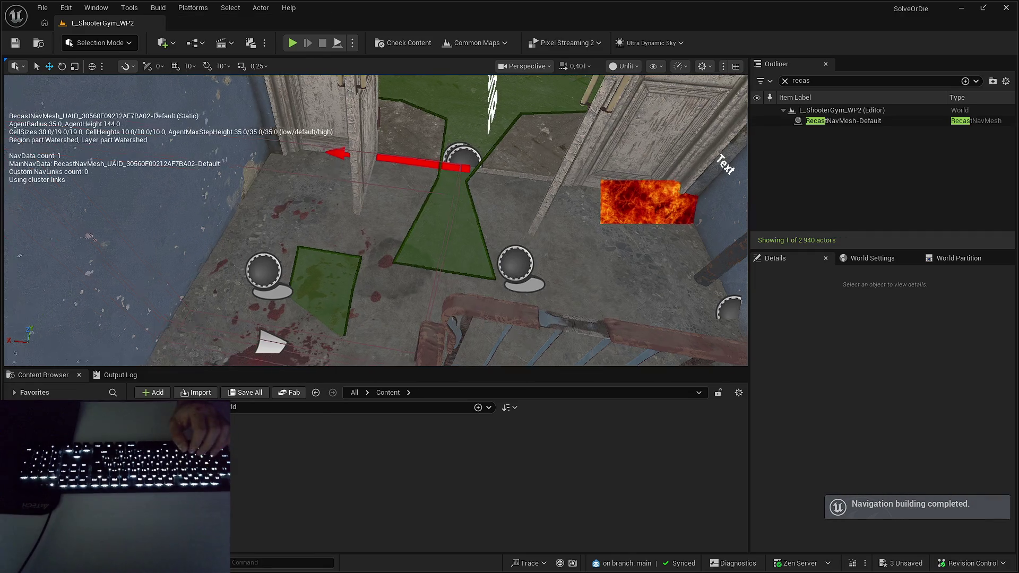
# - Select the newly generated RecastNavMesh-Default in the Outliner and review its Details
pyautogui.press('Up')
pyautogui.click(902, 121)
pyautogui.scroll(-10, 870, 441)
pyautogui.scroll(-4, 881, 456)
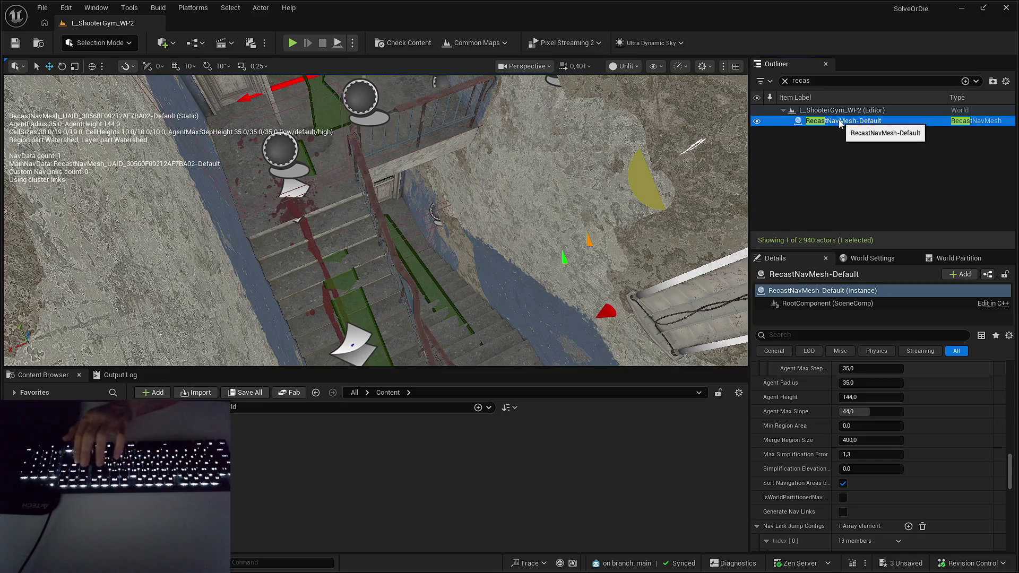
# - Delete the regenerated RecastNavMesh-Default and reload L_ShooterGym_WP2 from Recent Levels
pyautogui.press('Delete')
pyautogui.click(42, 8)
pyautogui.moveTo(180, 83)
pyautogui.click(253, 103)
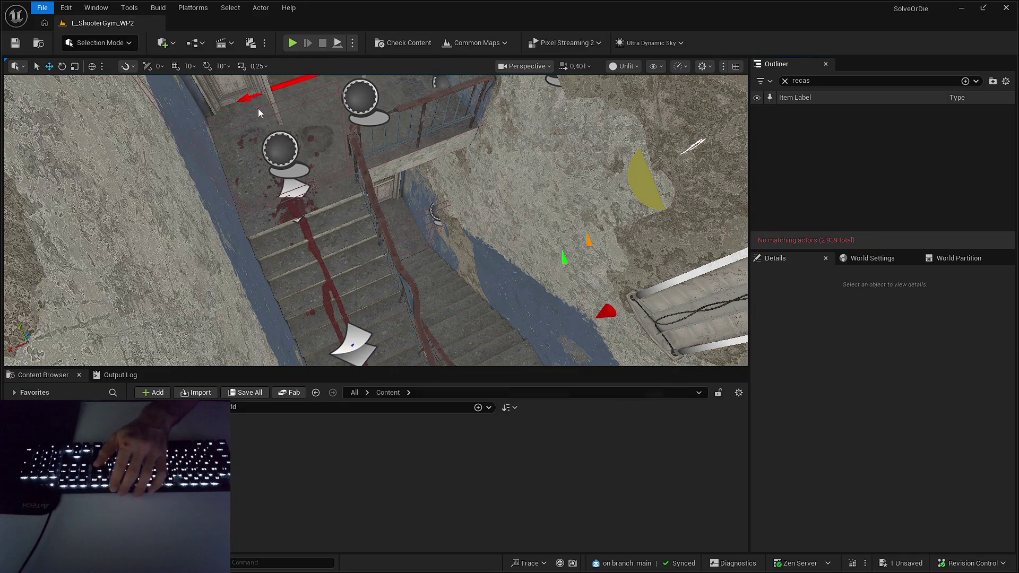
pyautogui.click(536, 398)
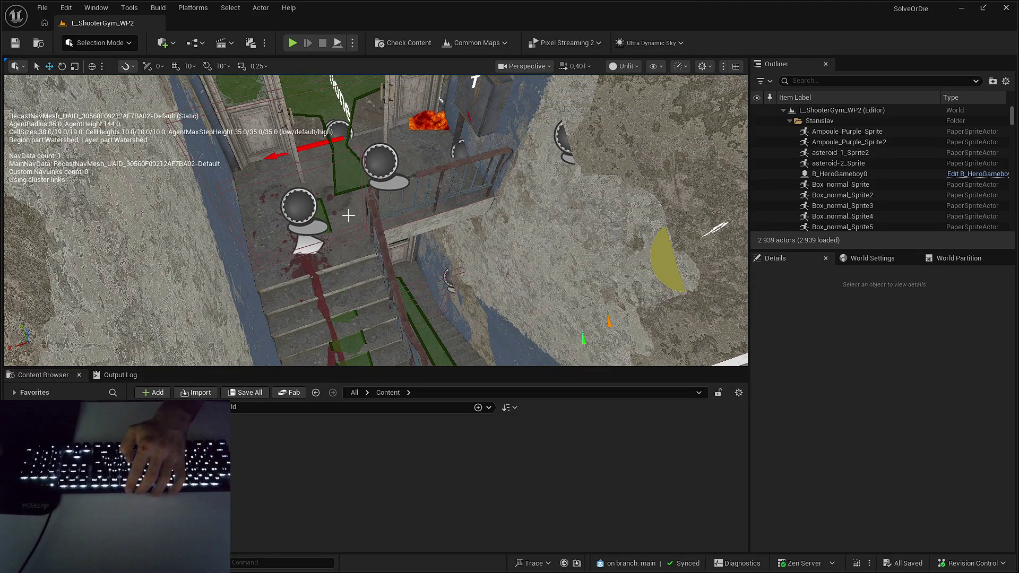
# - Set RecastNavMesh-Default's Agent Radius to 10.0, then check the navmesh at the doorway
pyautogui.press('p')
pyautogui.write('recas')
pyautogui.click(842, 121)
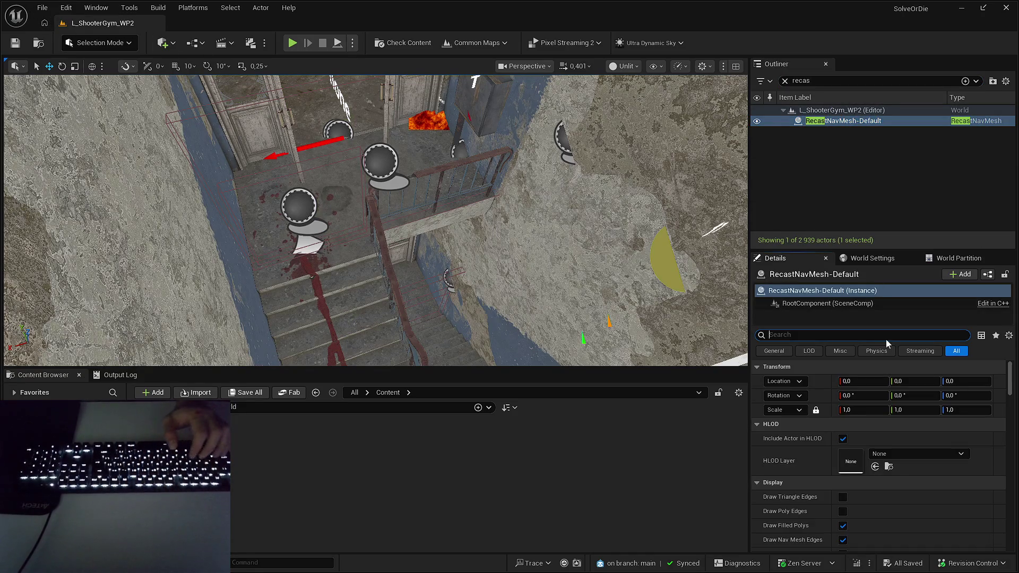
pyautogui.write('c')
pyautogui.press('BackSpace')
pyautogui.write('c')
pyautogui.press('BackSpace')
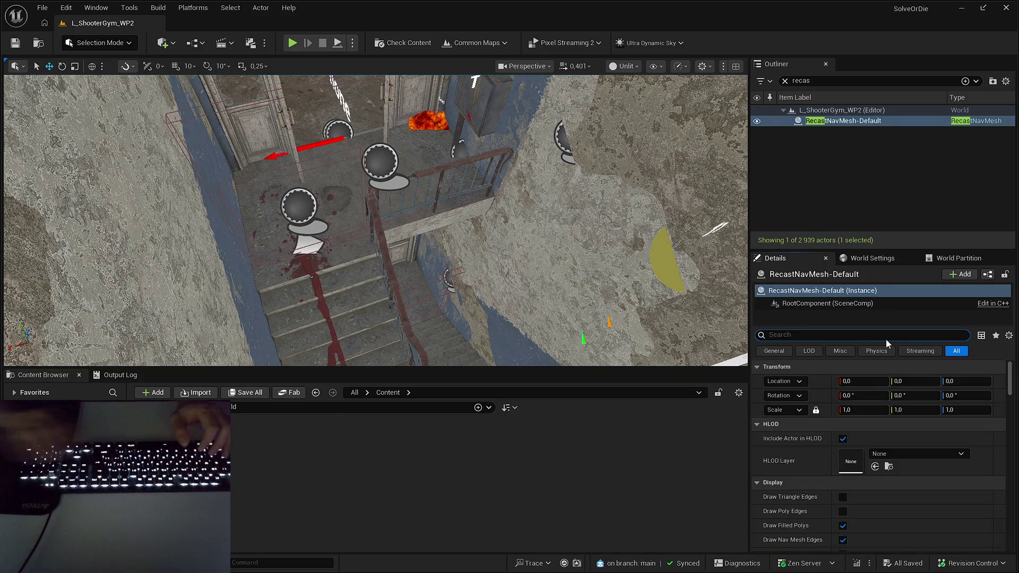
pyautogui.scroll(-8, 860, 429)
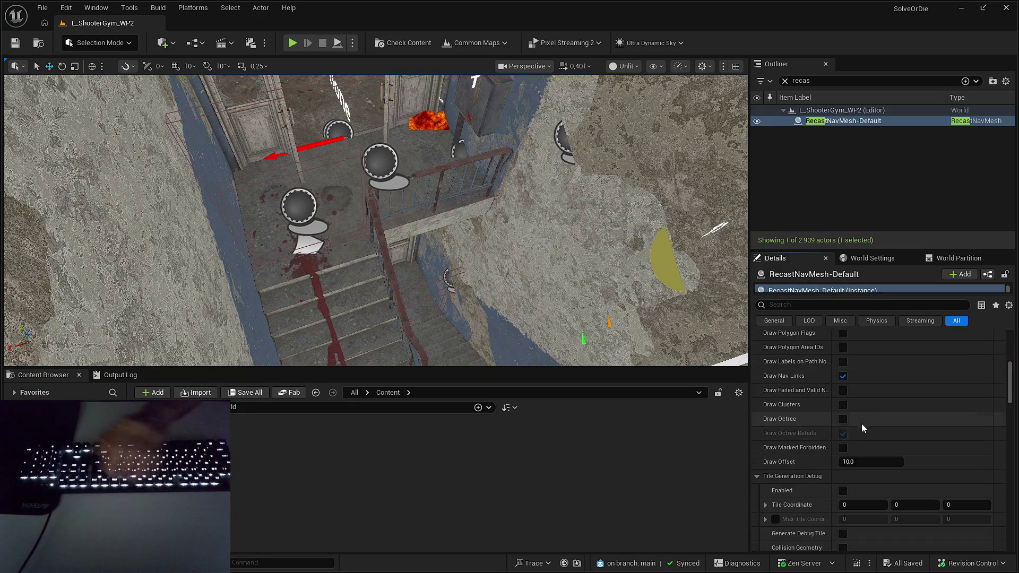
pyautogui.scroll(-10, 861, 429)
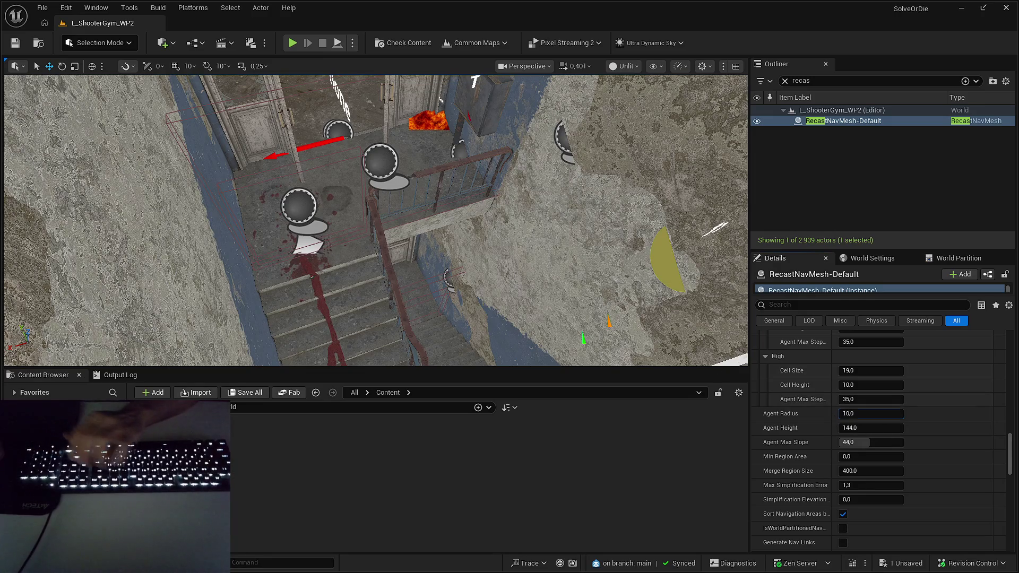
pyautogui.click(376, 232)
pyautogui.press('p')
pyautogui.press('p')
pyautogui.moveTo(397, 247)
pyautogui.mouseDown()
pyautogui.moveTo(445, 262)
pyautogui.moveTo(447, 245)
pyautogui.mouseUp()
pyautogui.press('Escape')
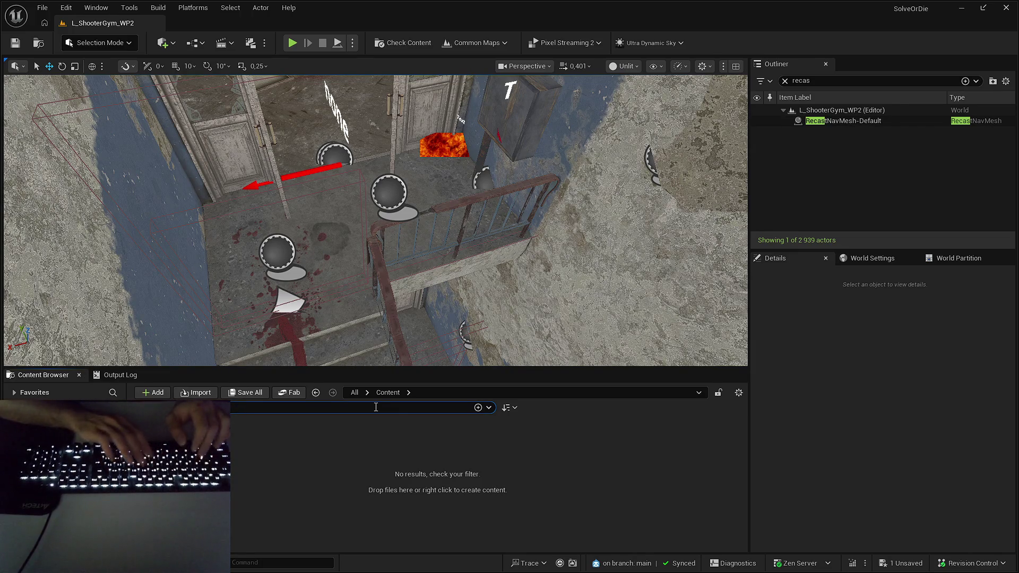
# - Open B_Chess and review its Figurine placement, Do Once, Branch and Attach Skeletal Mesh nodes
pyautogui.write('B_Chess')
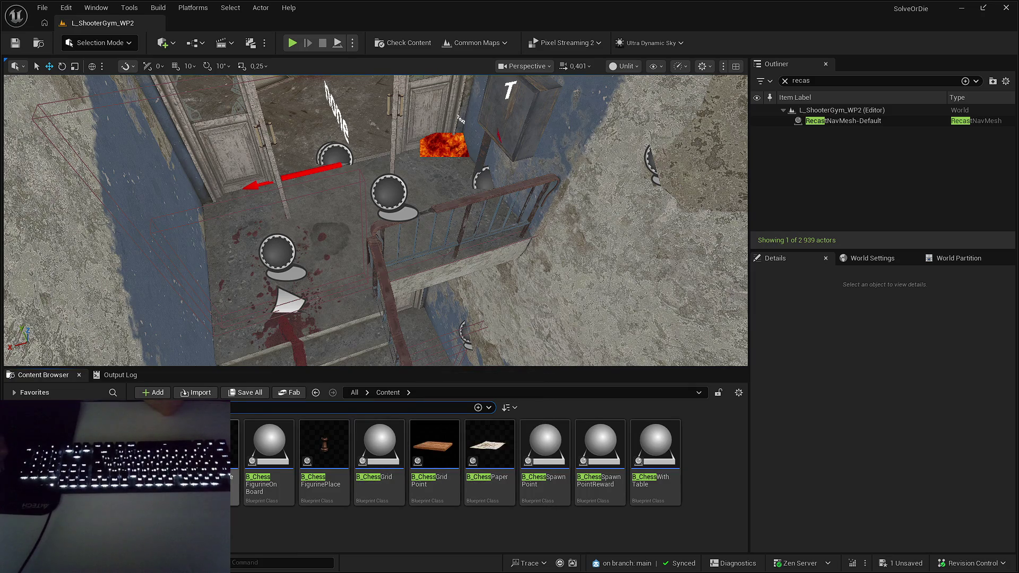
pyautogui.doubleClick(223, 467)
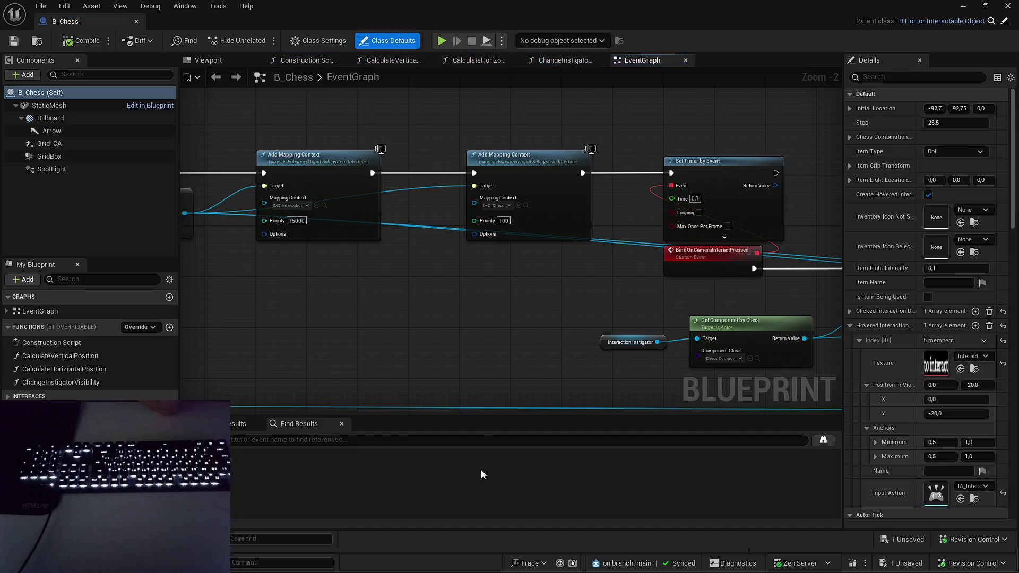
pyautogui.scroll(-3, 788, 278)
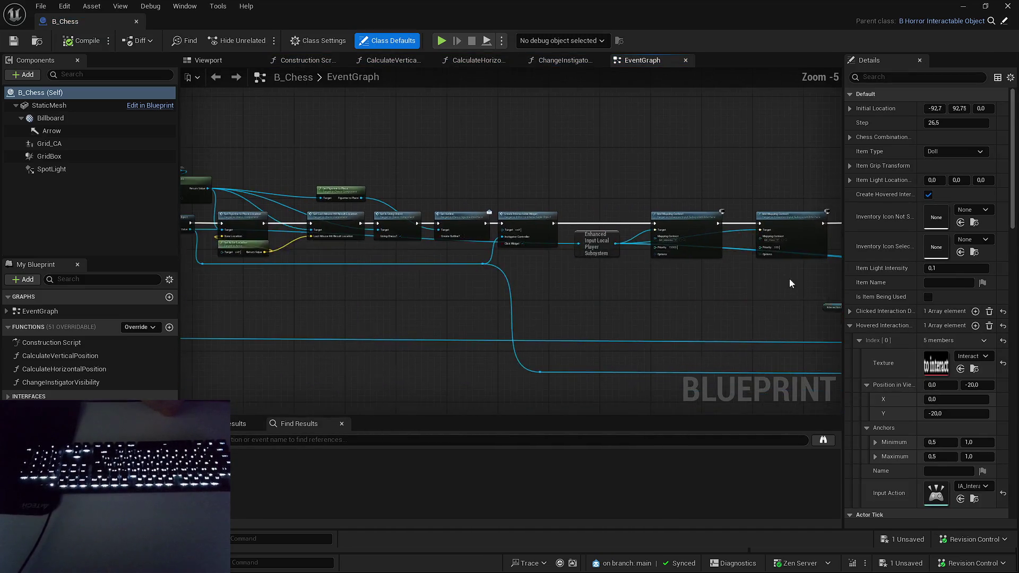
pyautogui.moveTo(757, 276)
pyautogui.mouseDown()
pyautogui.moveTo(588, 294)
pyautogui.moveTo(741, 310)
pyautogui.mouseUp()
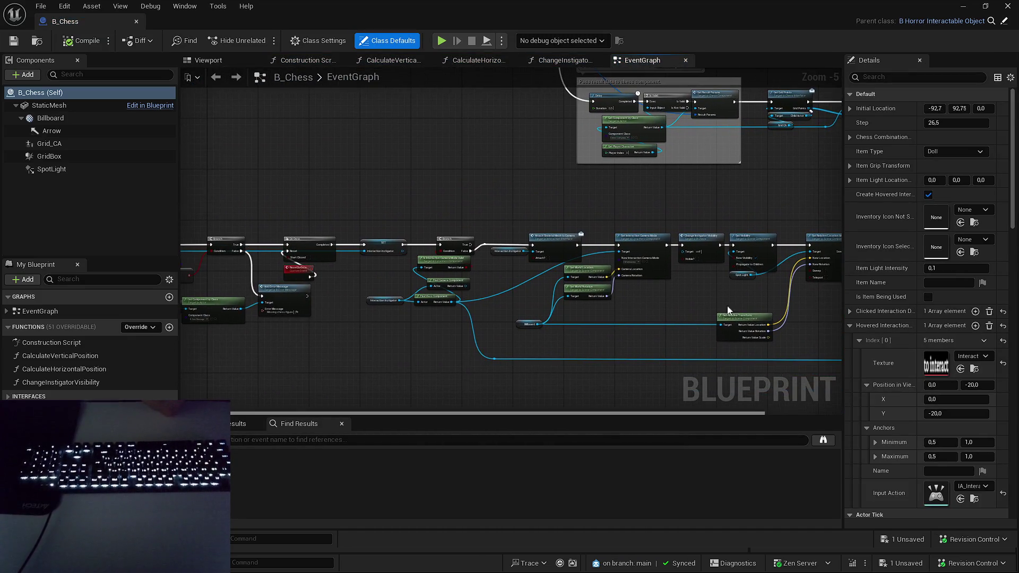
pyautogui.moveTo(660, 305); pyautogui.dragTo(835, 282)
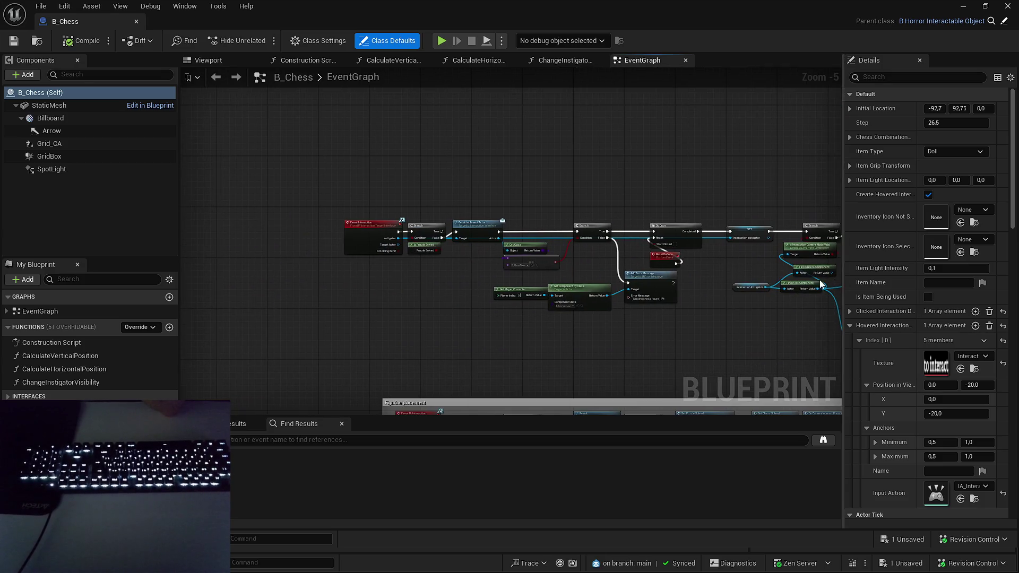
pyautogui.scroll(1, 576, 226)
pyautogui.moveTo(543, 221)
pyautogui.mouseDown()
pyautogui.moveTo(565, 218)
pyautogui.moveTo(362, 214)
pyautogui.moveTo(402, 178)
pyautogui.mouseUp()
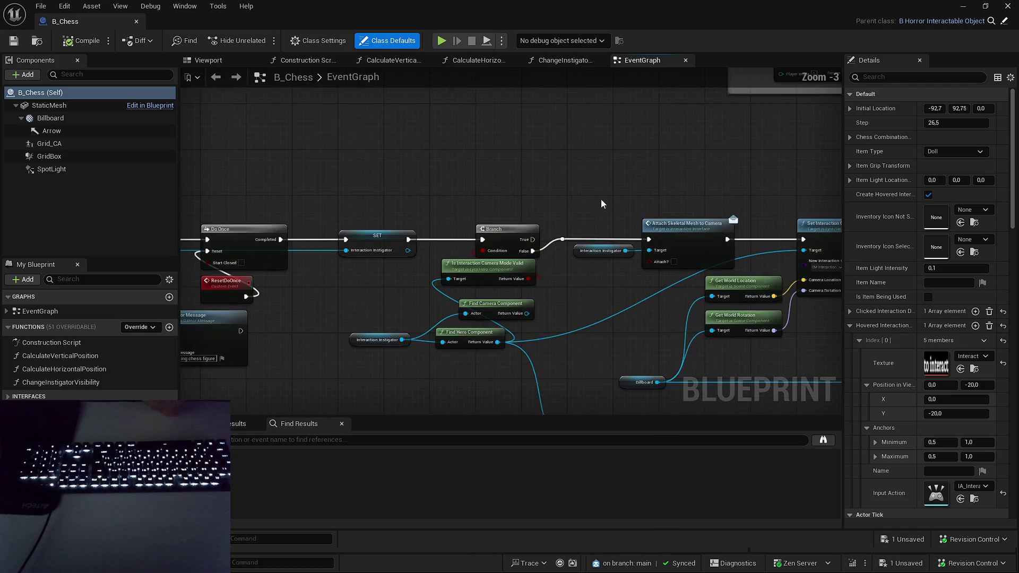
pyautogui.scroll(1, 595, 173)
pyautogui.moveTo(596, 173); pyautogui.dragTo(480, 179)
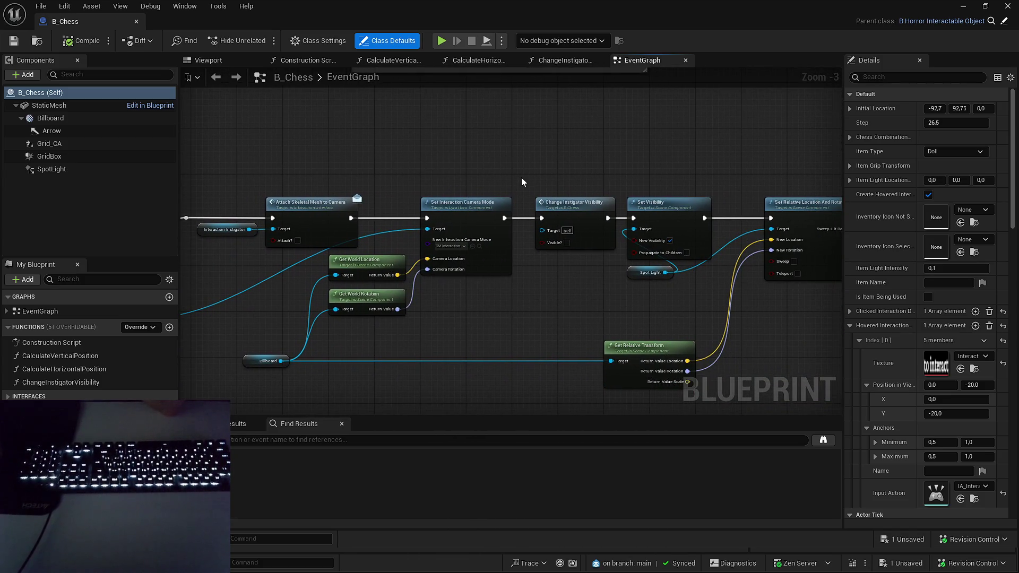
pyautogui.scroll(2, 521, 180)
pyautogui.moveTo(297, 185); pyautogui.dragTo(514, 173)
# - Follow the graph to the 15000-priority Add Mapping Context nodes and browse to IMC_Interaction
pyautogui.moveTo(476, 254); pyautogui.dragTo(477, 253)
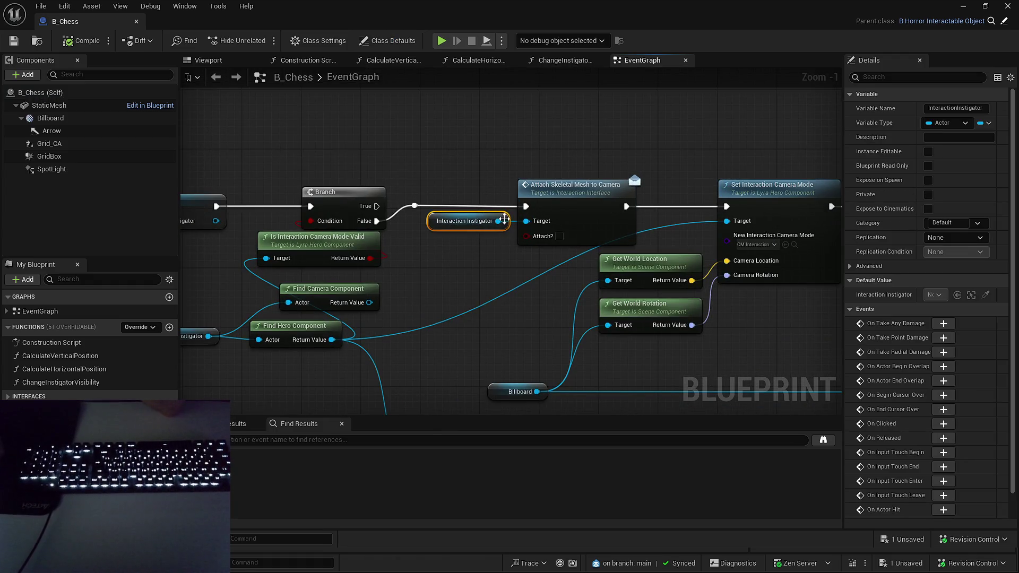
pyautogui.moveTo(689, 144); pyautogui.dragTo(186, 155)
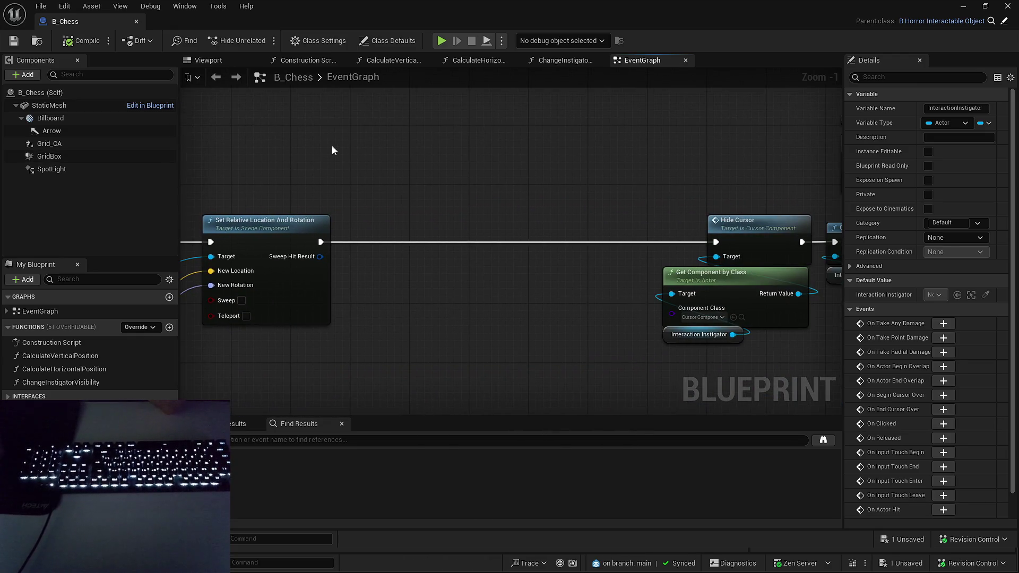
pyautogui.moveTo(352, 151)
pyautogui.mouseDown()
pyautogui.moveTo(314, 182)
pyautogui.moveTo(382, 199)
pyautogui.mouseUp()
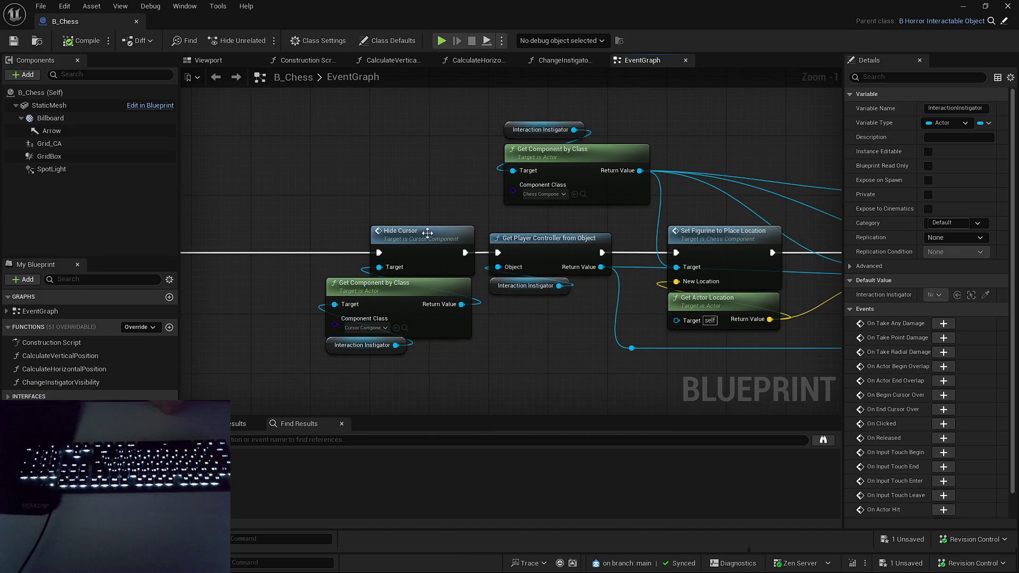
pyautogui.moveTo(626, 217); pyautogui.dragTo(282, 189)
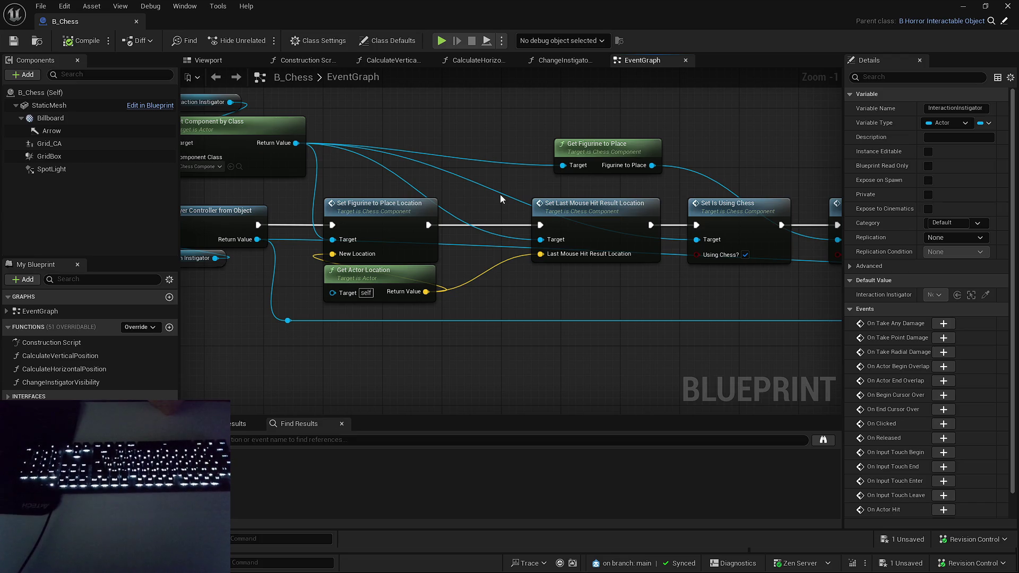
pyautogui.moveTo(498, 200); pyautogui.dragTo(439, 206)
pyautogui.moveTo(593, 324)
pyautogui.mouseDown()
pyautogui.moveTo(400, 295)
pyautogui.moveTo(396, 281)
pyautogui.moveTo(282, 278)
pyautogui.mouseUp()
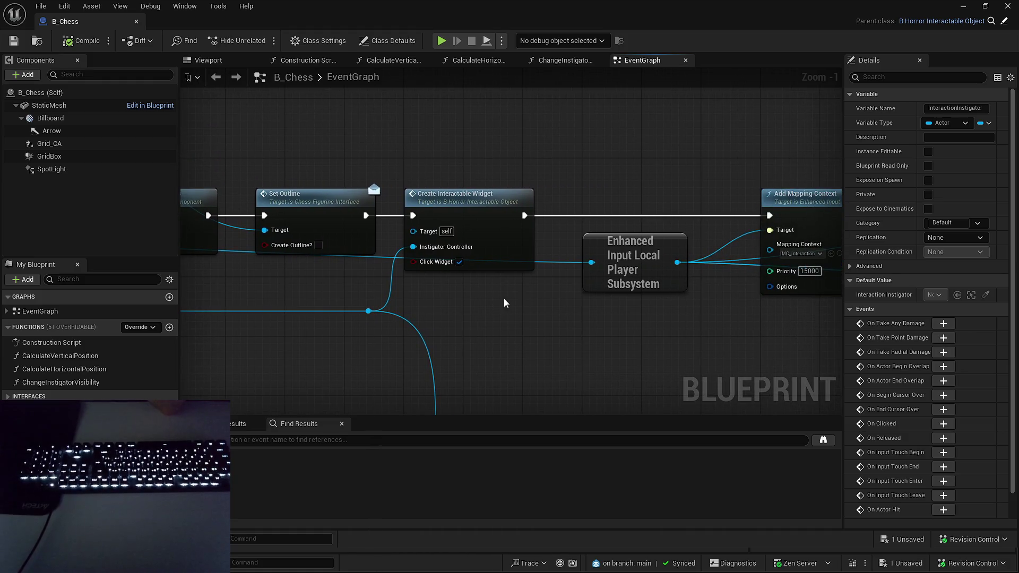
pyautogui.moveTo(489, 301)
pyautogui.mouseDown()
pyautogui.moveTo(453, 296)
pyautogui.moveTo(511, 326)
pyautogui.moveTo(363, 311)
pyautogui.moveTo(511, 295)
pyautogui.mouseUp()
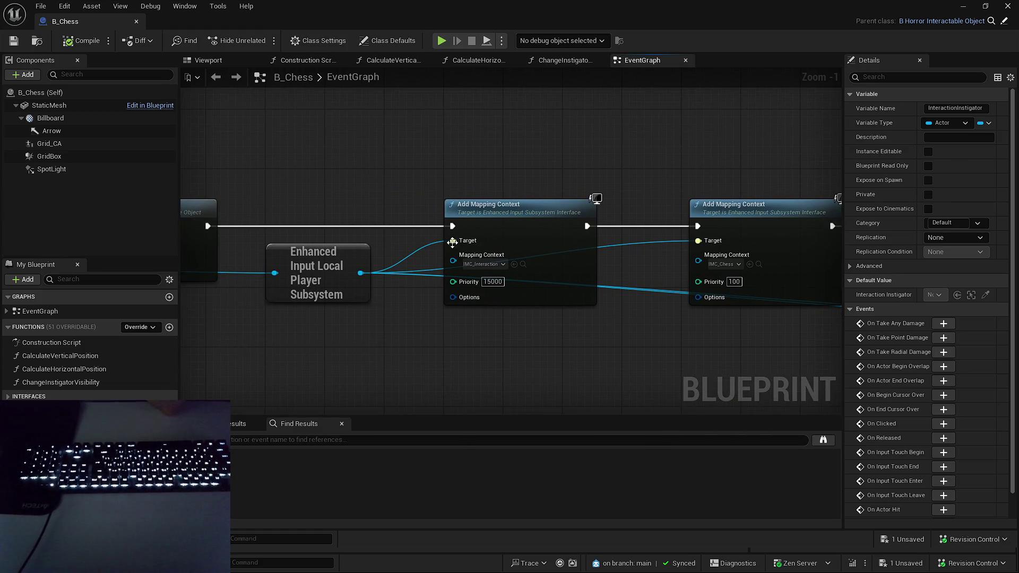
pyautogui.click(497, 281)
pyautogui.click(524, 264)
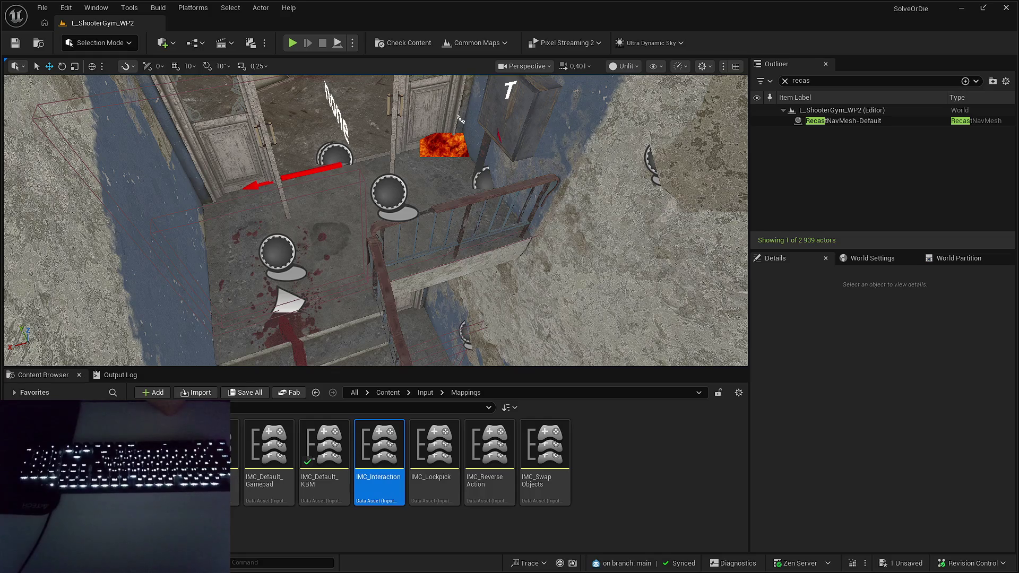
# - Inspect IMC_Interaction and IMC_Chess's IA_ChessMove Mouse XY 2D-Axis mapping, then go back to B_Chess
pyautogui.press('Return')
pyautogui.click(57, 24)
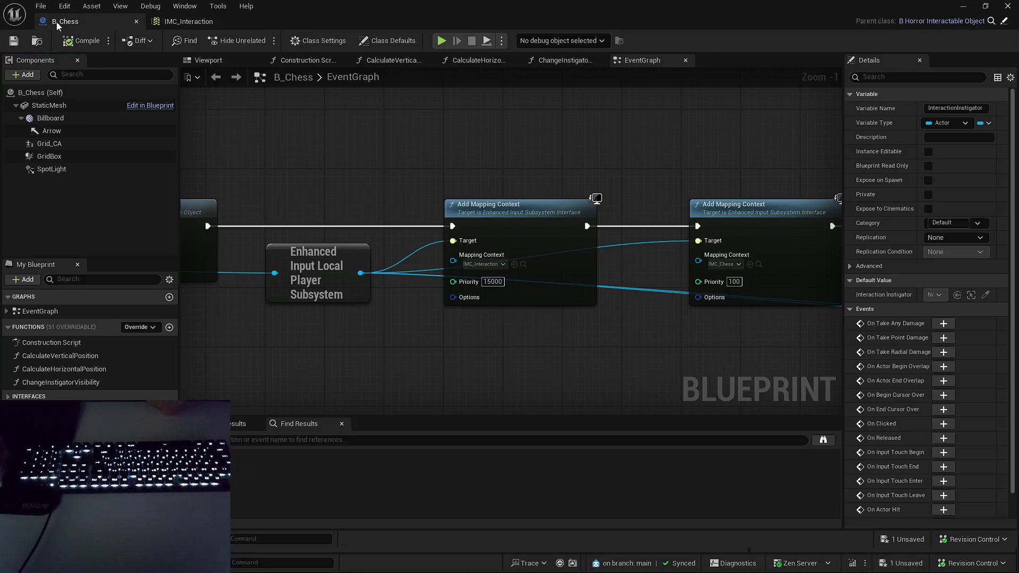
pyautogui.click(758, 264)
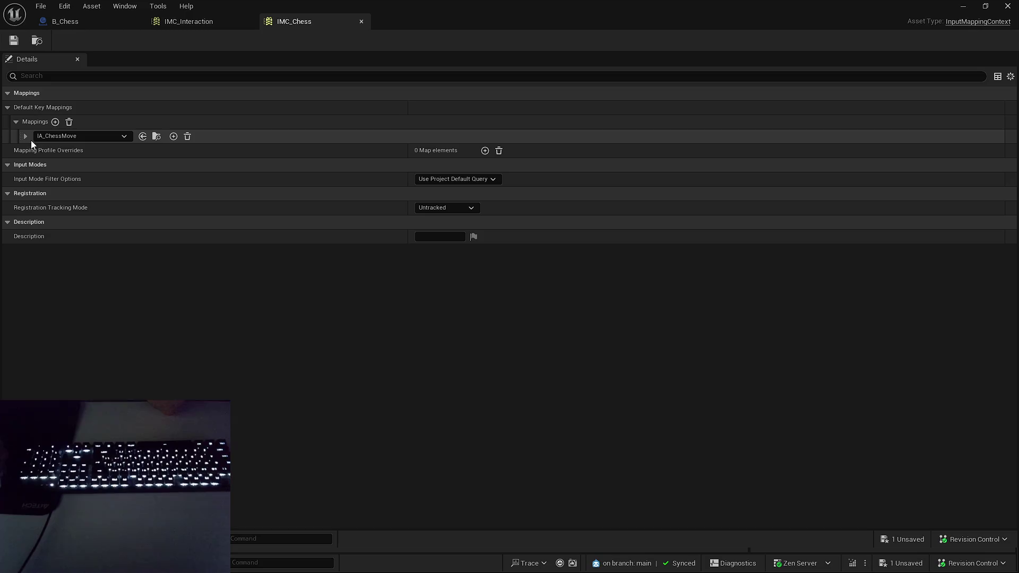
pyautogui.click(27, 136)
pyautogui.click(30, 150)
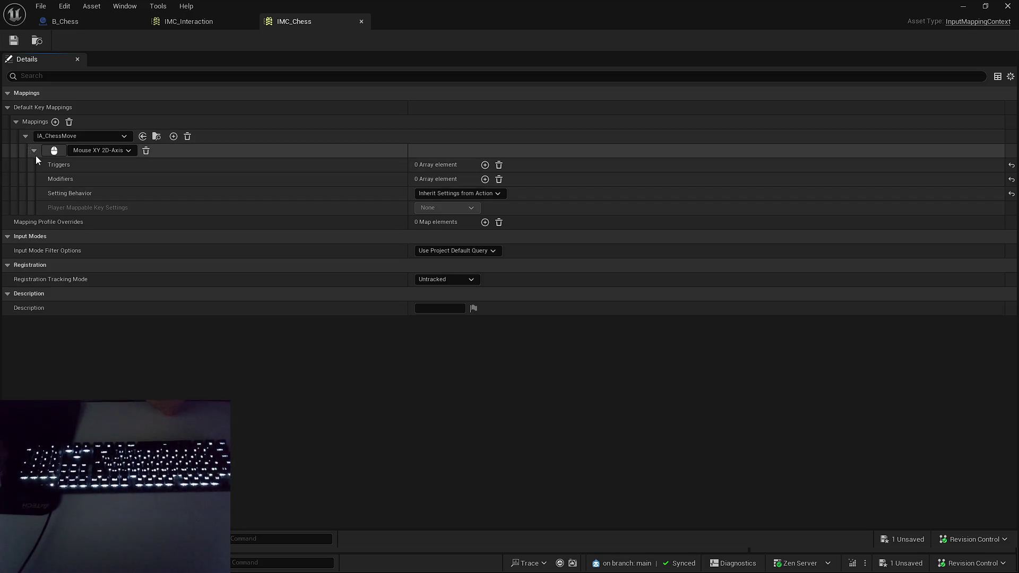
pyautogui.click(27, 137)
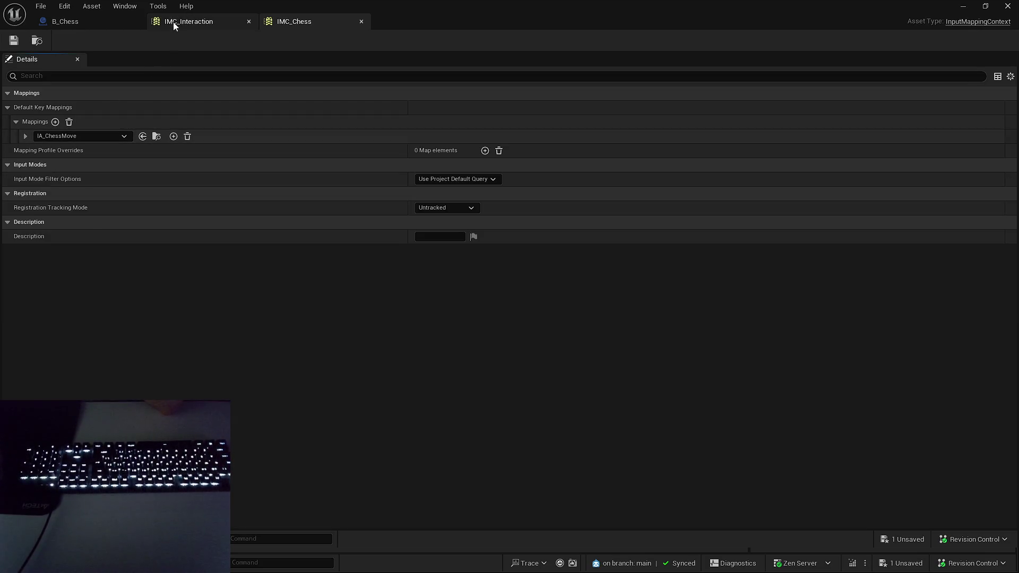
pyautogui.click(100, 21)
pyautogui.moveTo(500, 189); pyautogui.dragTo(390, 189)
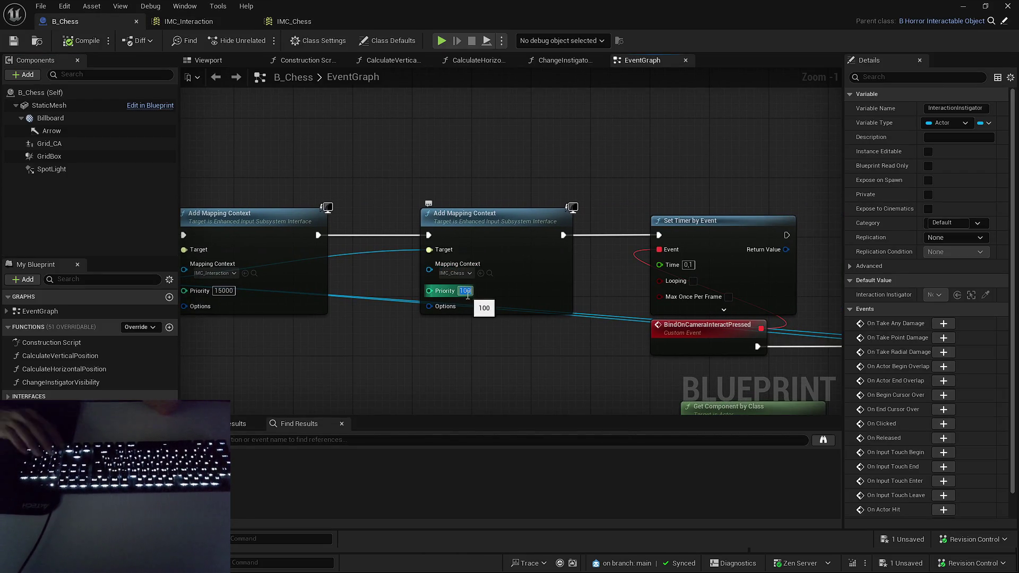
# - Commit 15000 as the IMC_Chess mapping priority and survey the Add Mapping Context chain
pyautogui.press('Return')
pyautogui.moveTo(732, 83); pyautogui.dragTo(444, 75)
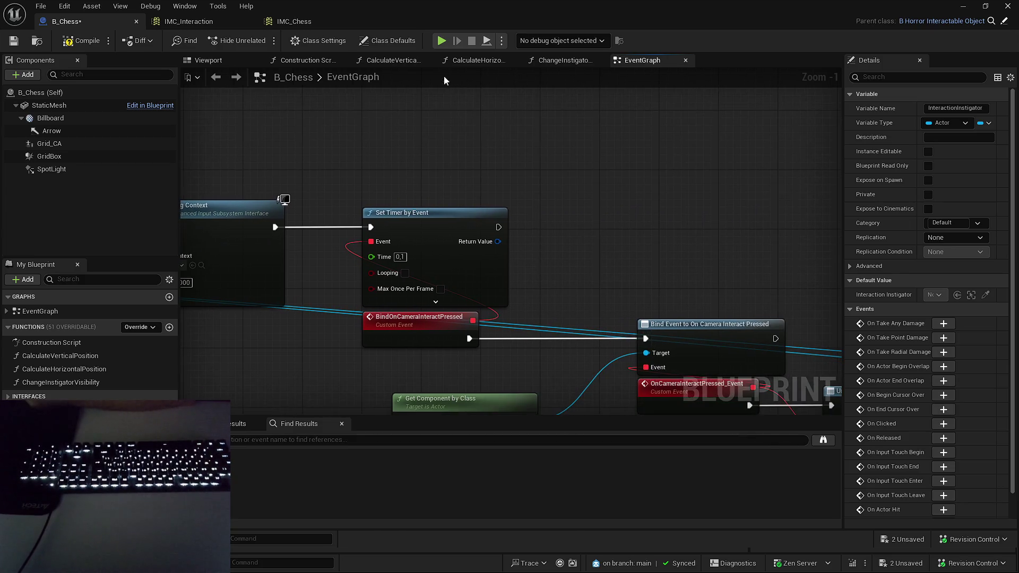
pyautogui.moveTo(508, 169); pyautogui.dragTo(413, 102)
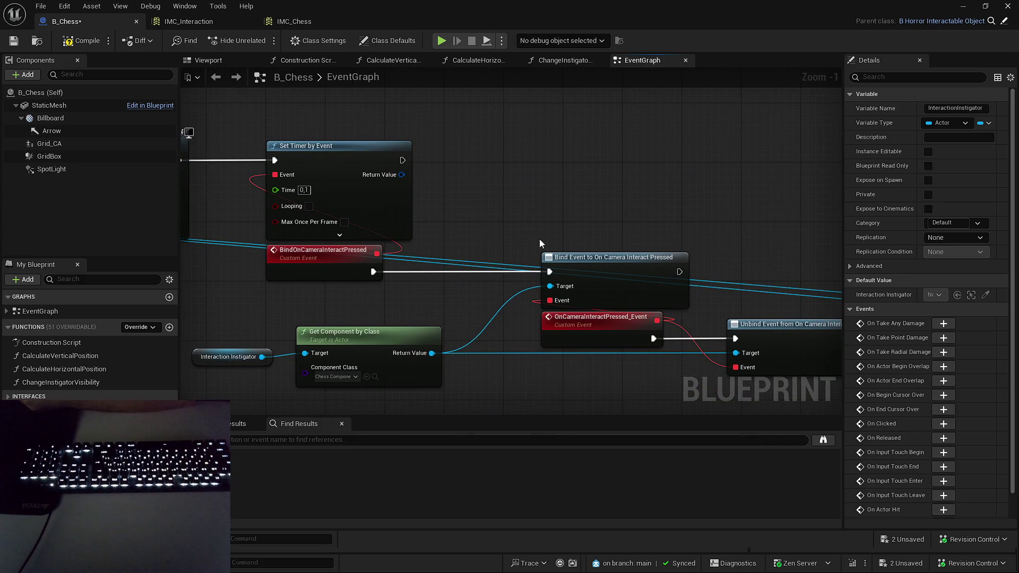
pyautogui.moveTo(505, 265); pyautogui.dragTo(347, 204)
pyautogui.scroll(-3, 517, 234)
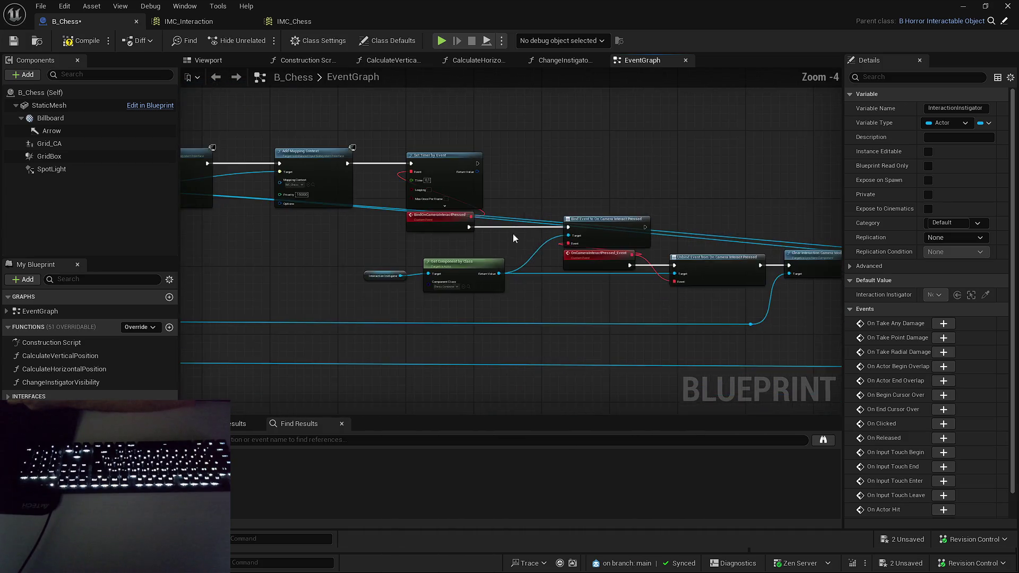
pyautogui.moveTo(517, 234); pyautogui.dragTo(559, 246)
pyautogui.scroll(-3, 607, 209)
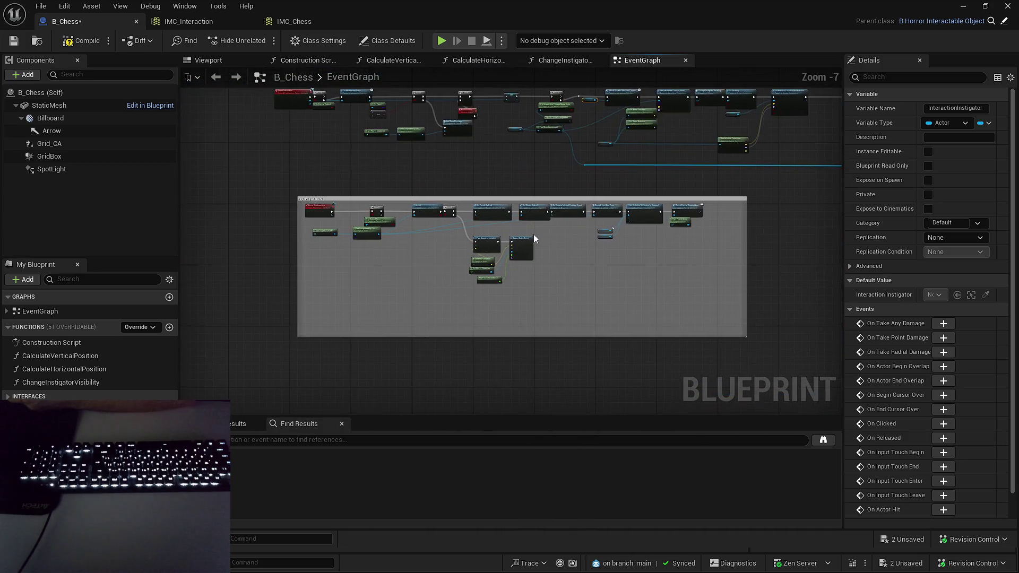
pyautogui.moveTo(526, 303); pyautogui.dragTo(423, 409)
pyautogui.scroll(3, 412, 205)
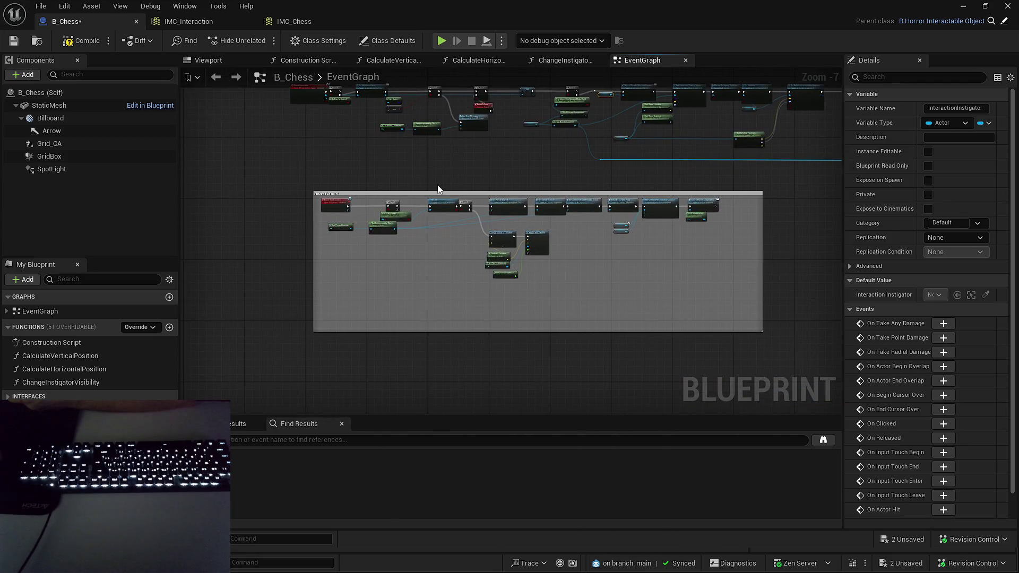
pyautogui.moveTo(325, 181); pyautogui.dragTo(406, 179)
# - Browse from IMC_Chess to the IA_ChessMove input action in Input > Actions
pyautogui.scroll(6, 473, 209)
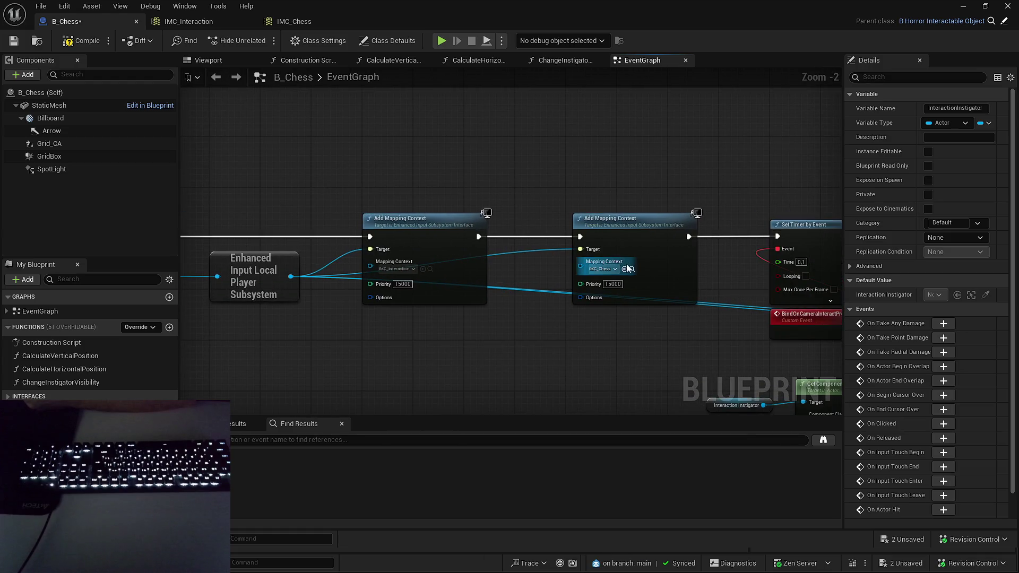
pyautogui.click(304, 23)
pyautogui.click(154, 134)
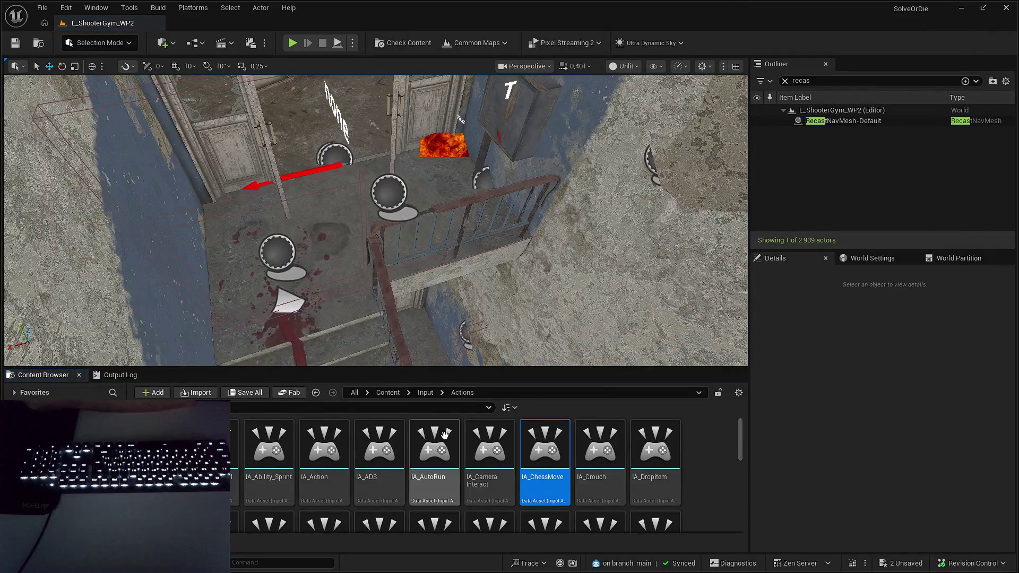
# - Open Chess_Component from IA_ChessMove's Reference Viewer, minimize it, and close the viewer
pyautogui.hotkey('alt', 'shift', 'r')
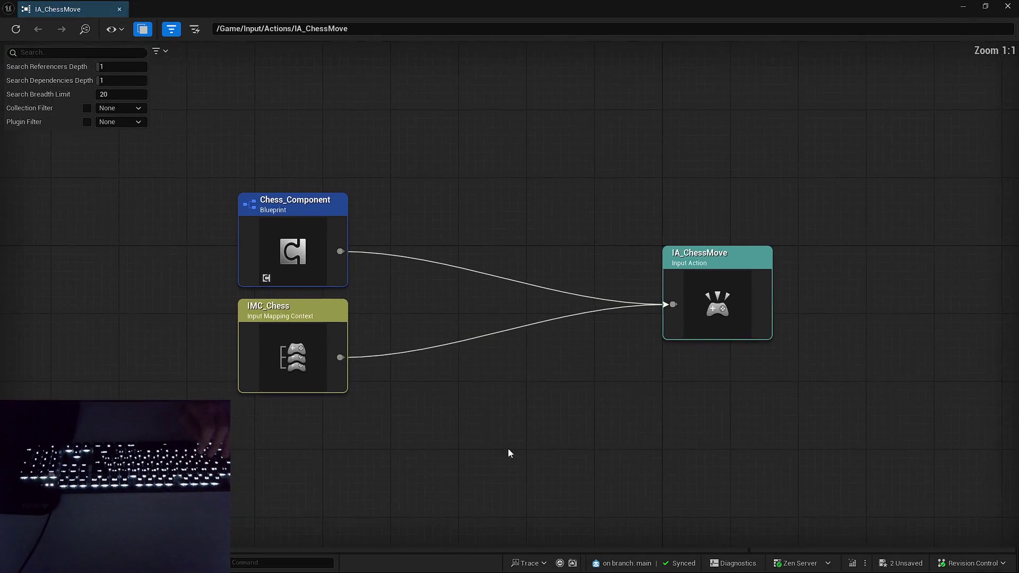
pyautogui.rightClick(303, 246)
pyautogui.press('Escape')
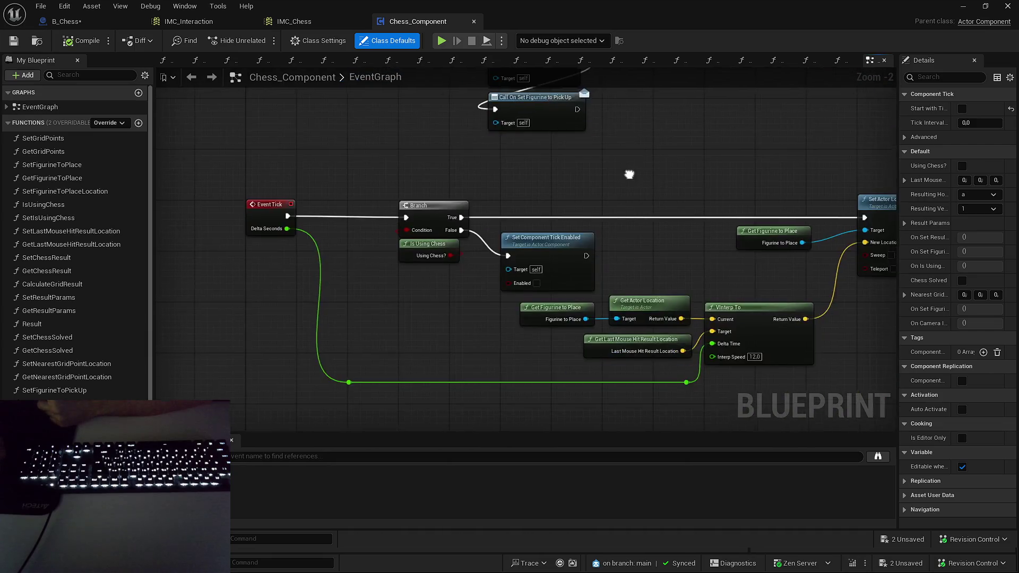
pyautogui.click(963, 6)
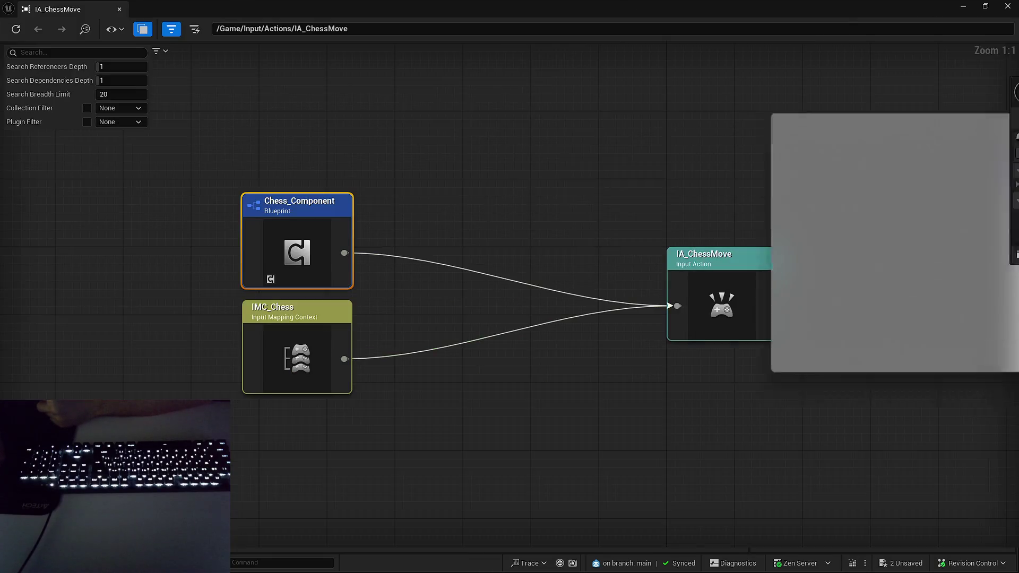
pyautogui.click(1007, 6)
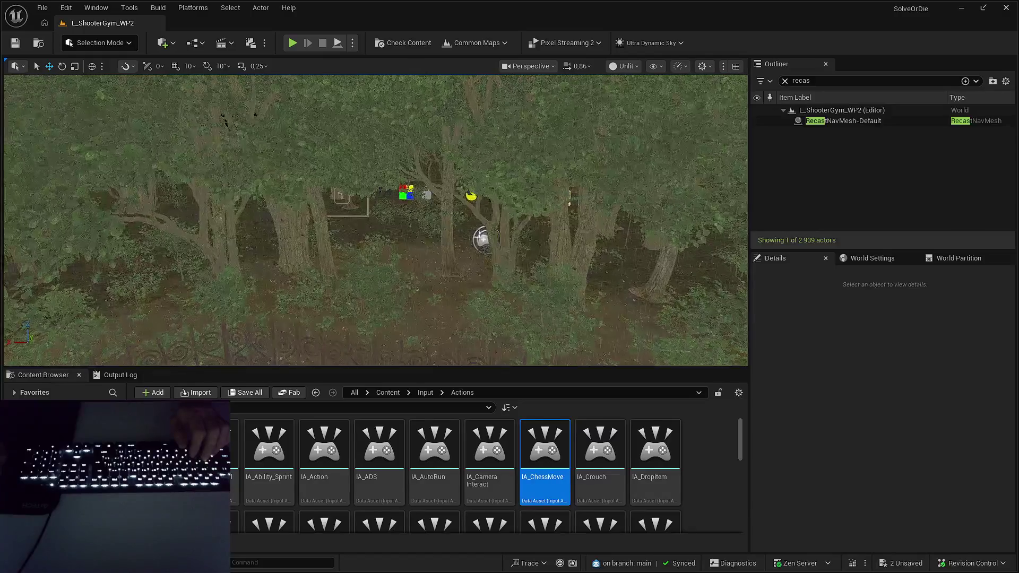
# - Select B_PGSManager and expand its Rooms Setup List of nine puzzle rooms
pyautogui.click(511, 247)
pyautogui.scroll(-5, 862, 445)
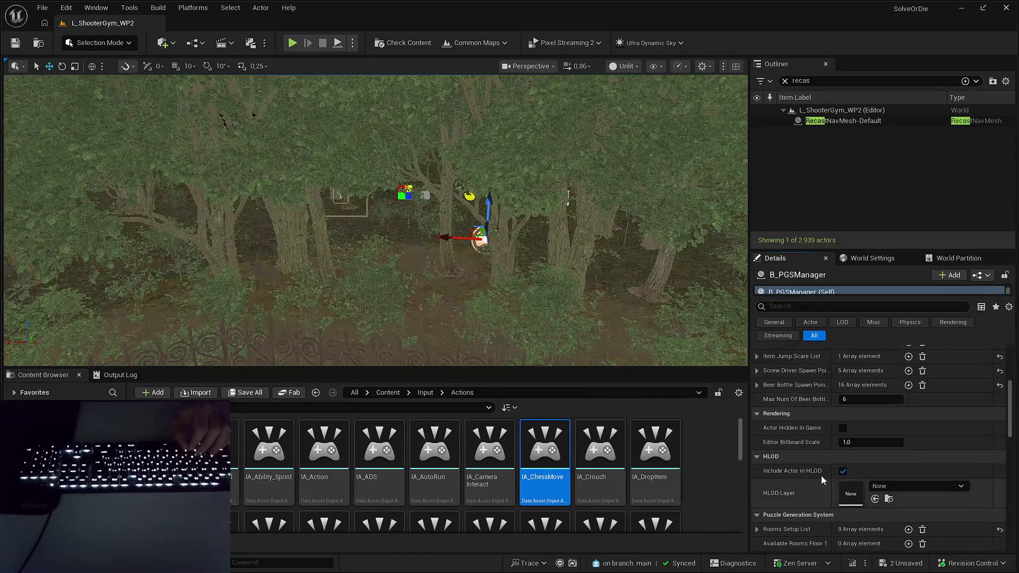
pyautogui.scroll(-5, 774, 419)
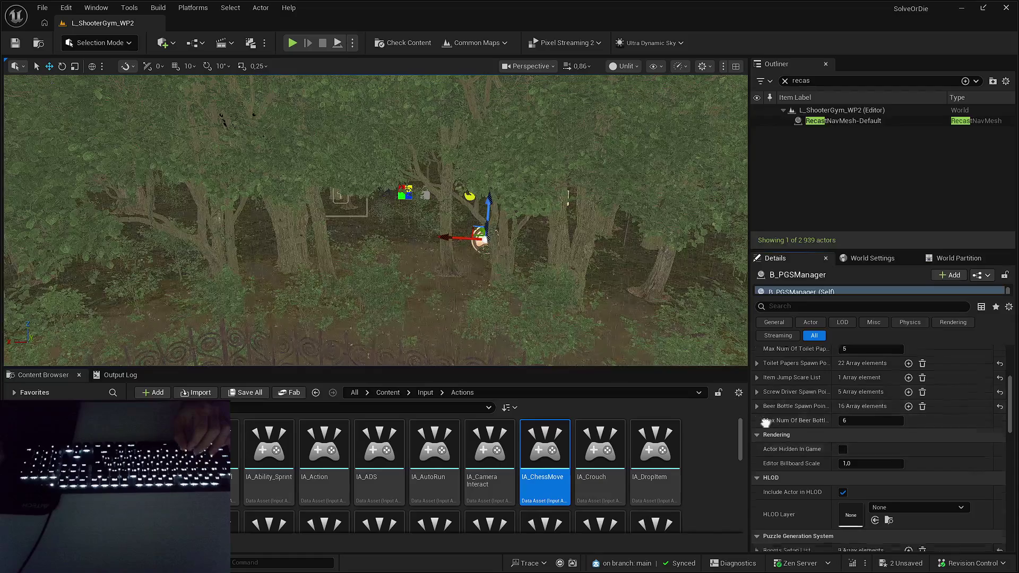
pyautogui.click(756, 432)
pyautogui.scroll(-4, 768, 433)
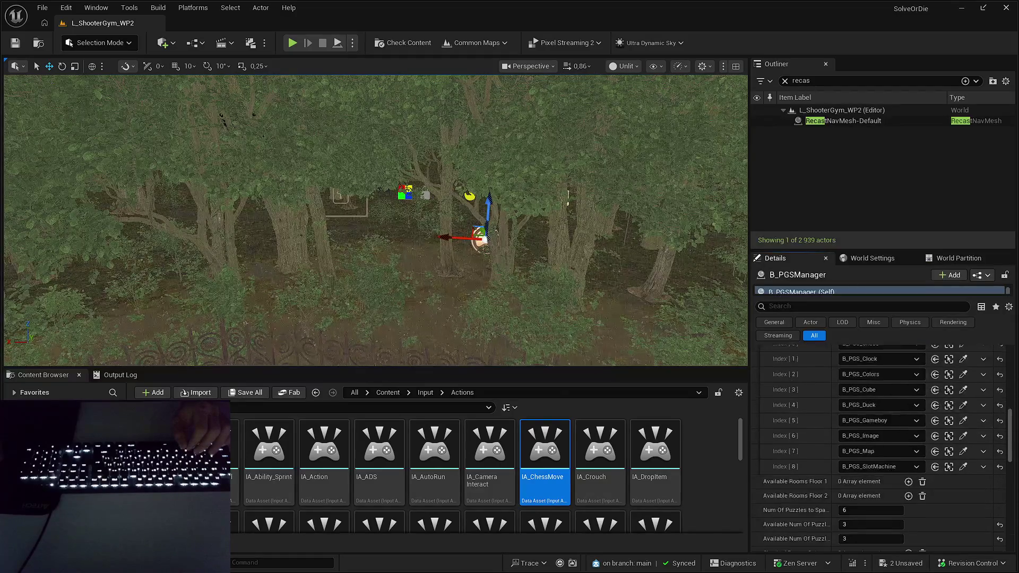
pyautogui.scroll(3, 792, 403)
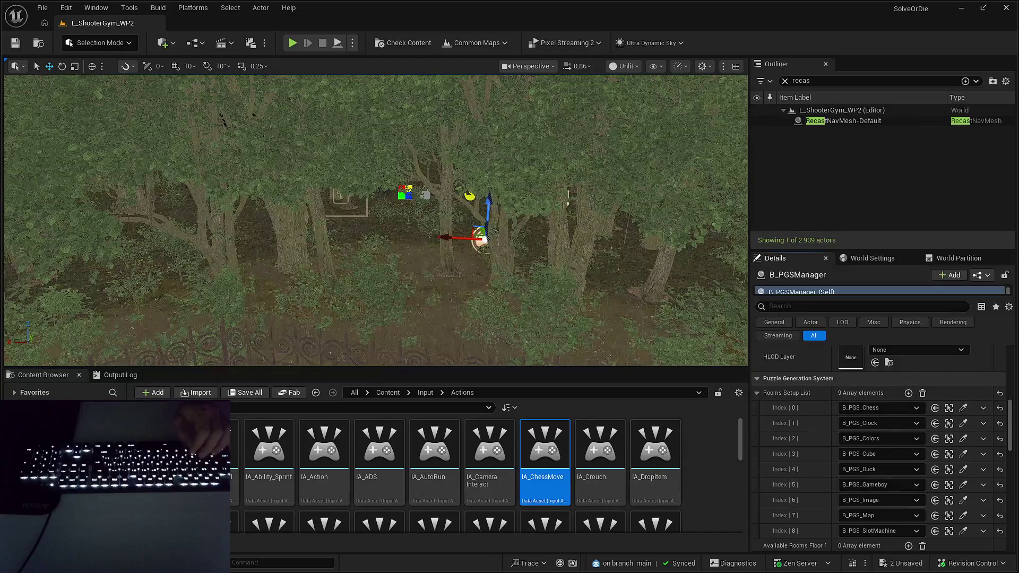
# - Back up the room paths in Notepad, clear the array, and add one empty entry
pyautogui.hotkey('alt', 'Tab')
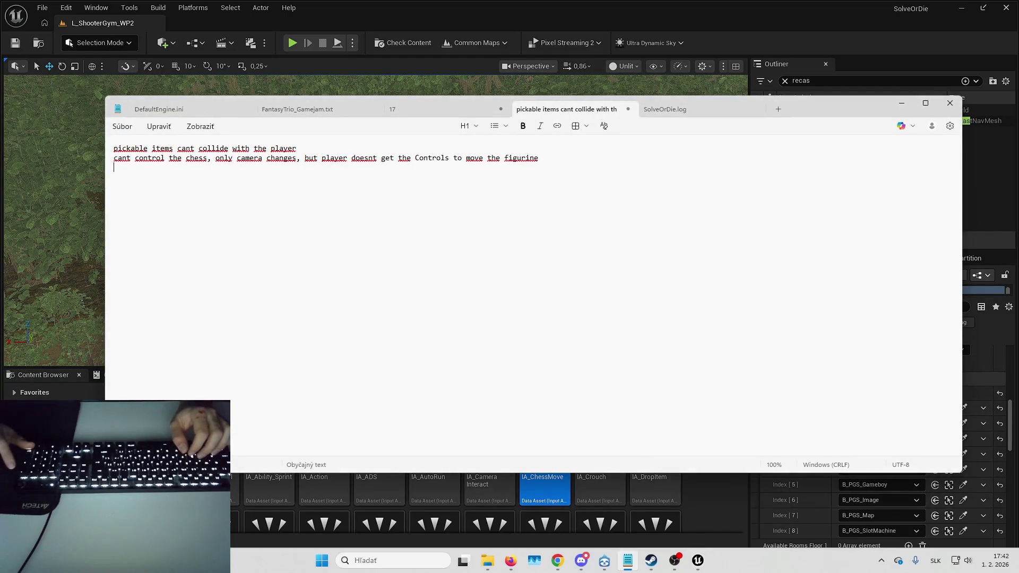
pyautogui.hotkey('ctrl', 'v')
pyautogui.click(901, 102)
pyautogui.click(914, 395)
pyautogui.click(909, 394)
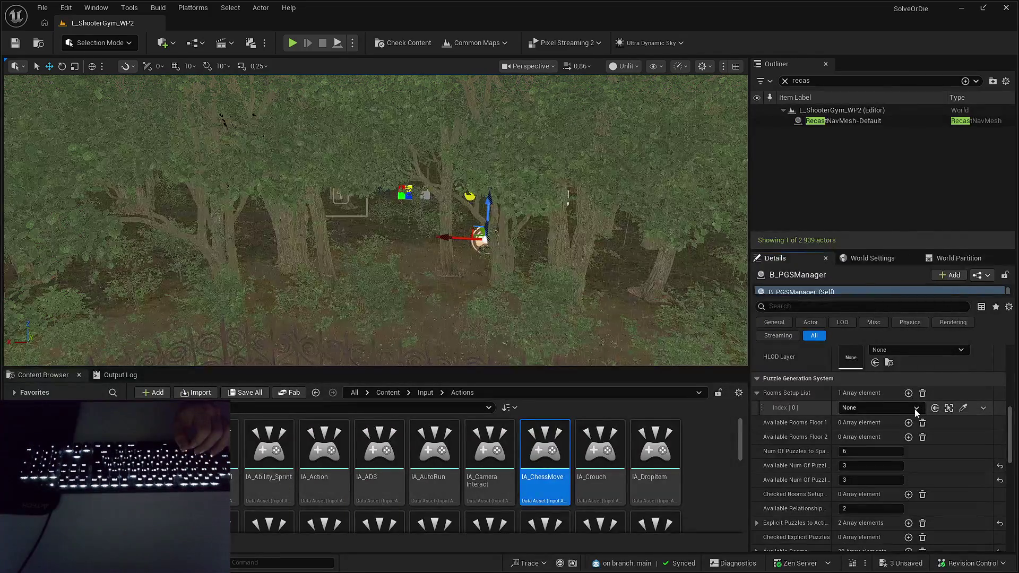
# - Set the single Rooms Setup List entry to B_PGS_Chess
pyautogui.click(914, 409)
pyautogui.write('che')
pyautogui.click(889, 286)
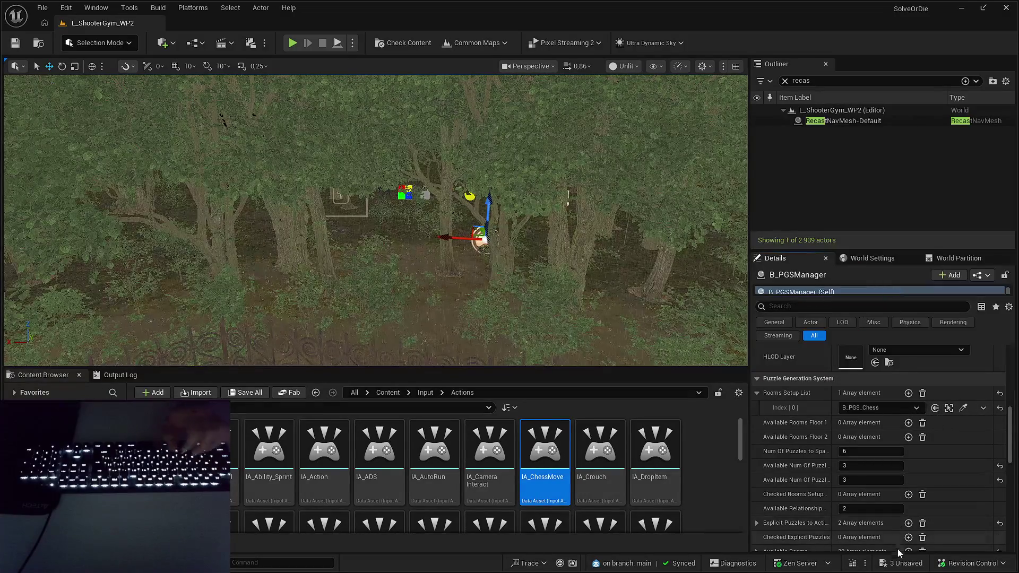
# - Move the view down the building corridor and launch Play In Editor with Alt+P
pyautogui.press('Up')
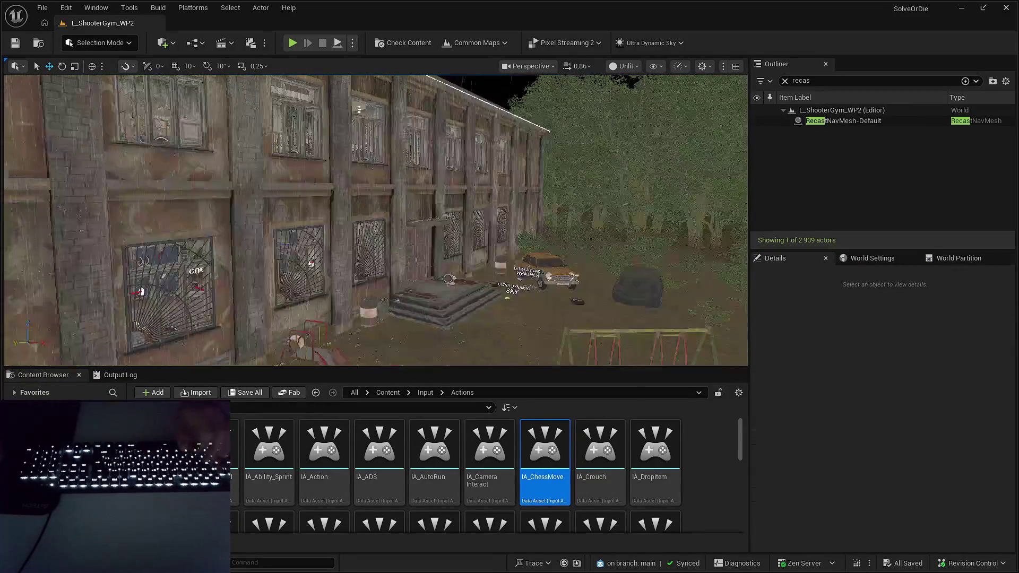
pyautogui.press('Up')
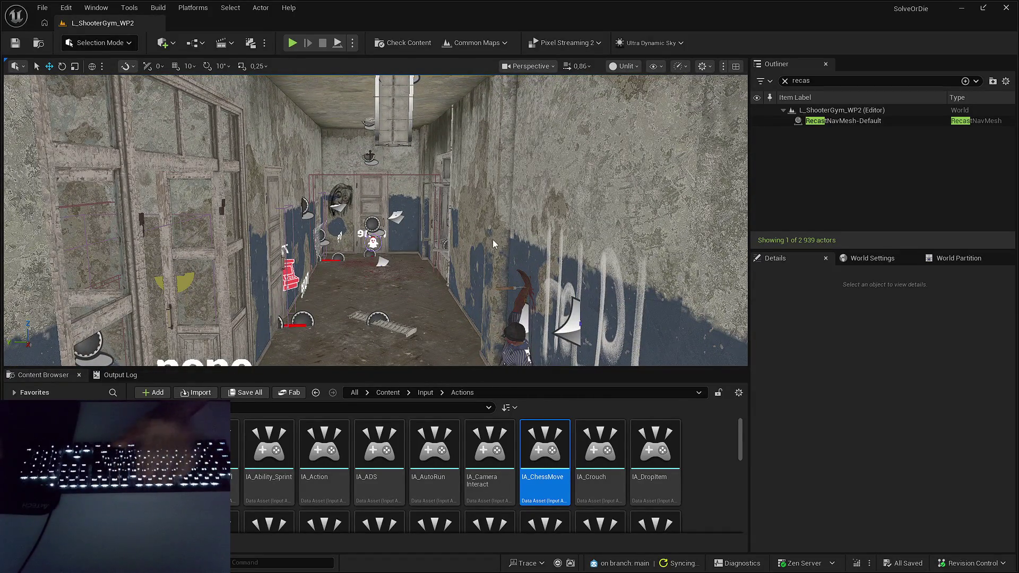
pyautogui.hotkey('alt', 'p')
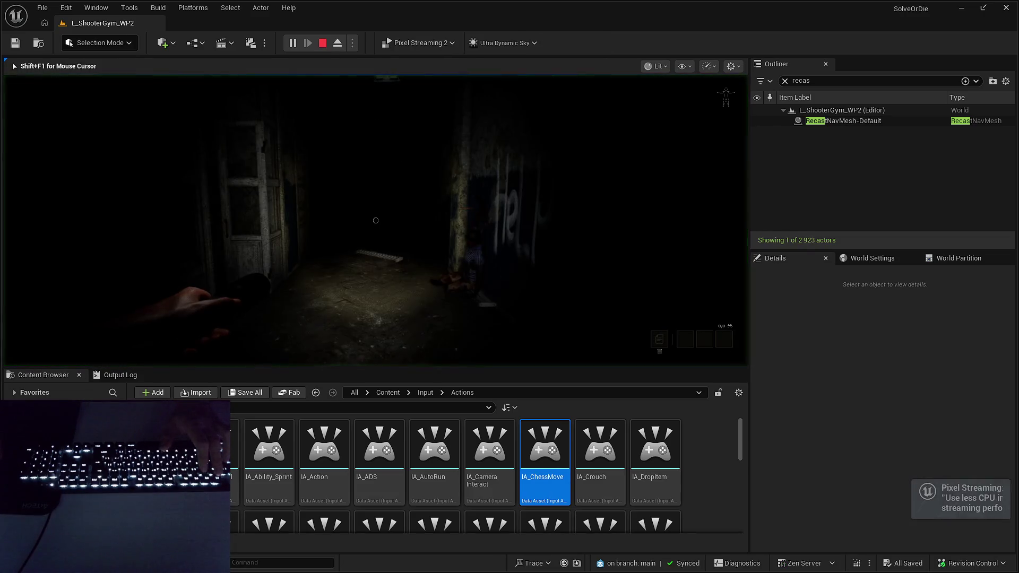
# - Filter the Outliner for 'b_chess', eject with F8, and focus B_ChessWithTable0
pyautogui.hotkey('ctrl', 'a')
pyautogui.write('b')
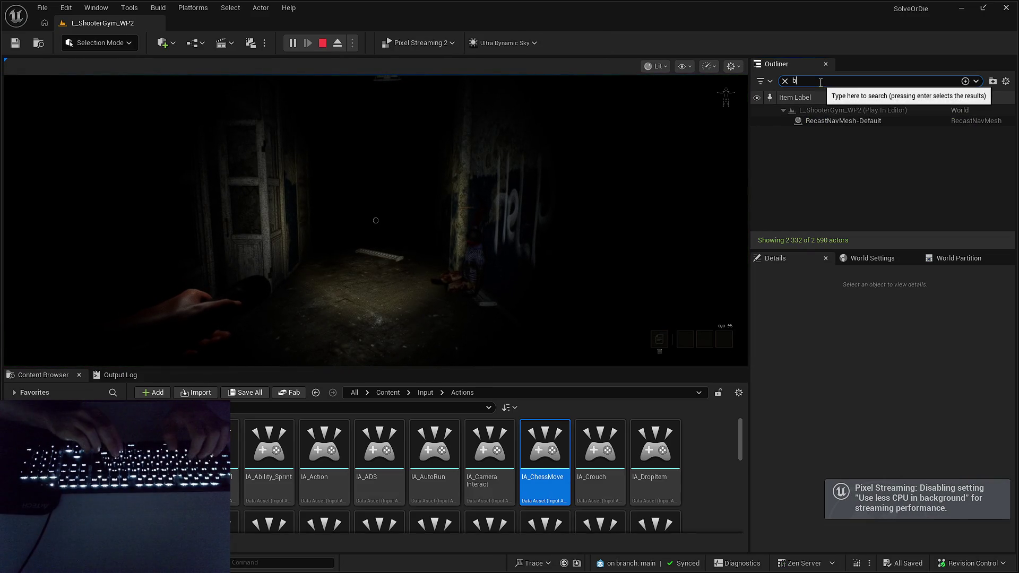
pyautogui.write('_chess')
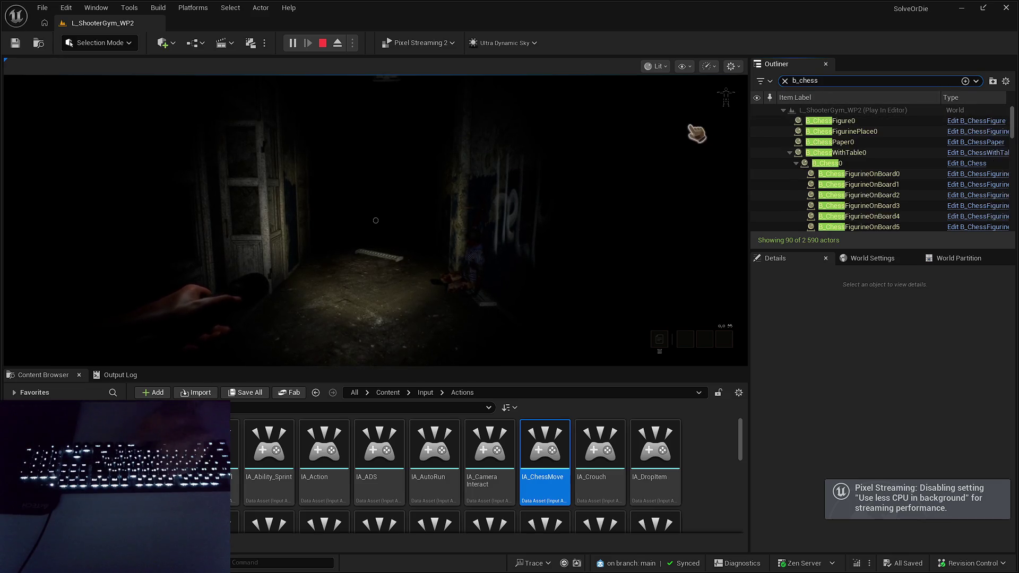
pyautogui.press('F8')
pyautogui.doubleClick(844, 152)
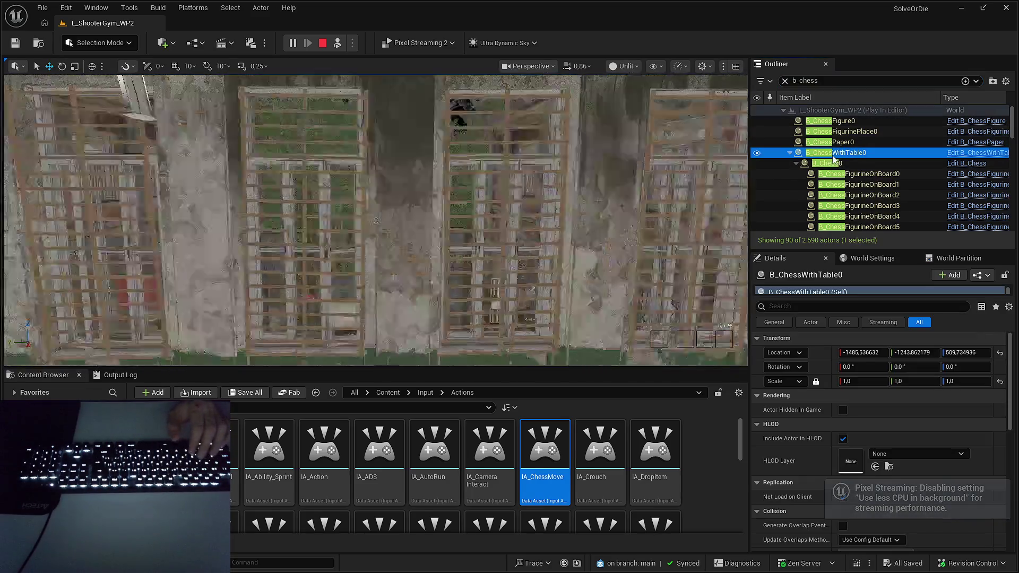
pyautogui.moveTo(376, 220); pyautogui.dragTo(375, 219)
# - Re-possess the player, go fullscreen with F11, and show the room teleport list
pyautogui.press('F8')
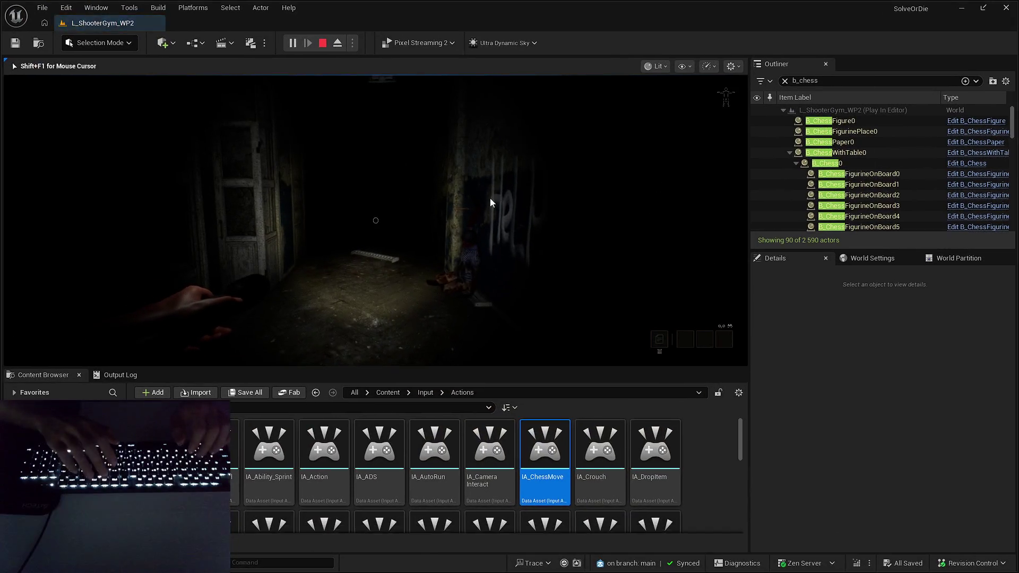
pyautogui.press('F11')
pyautogui.press('Tab')
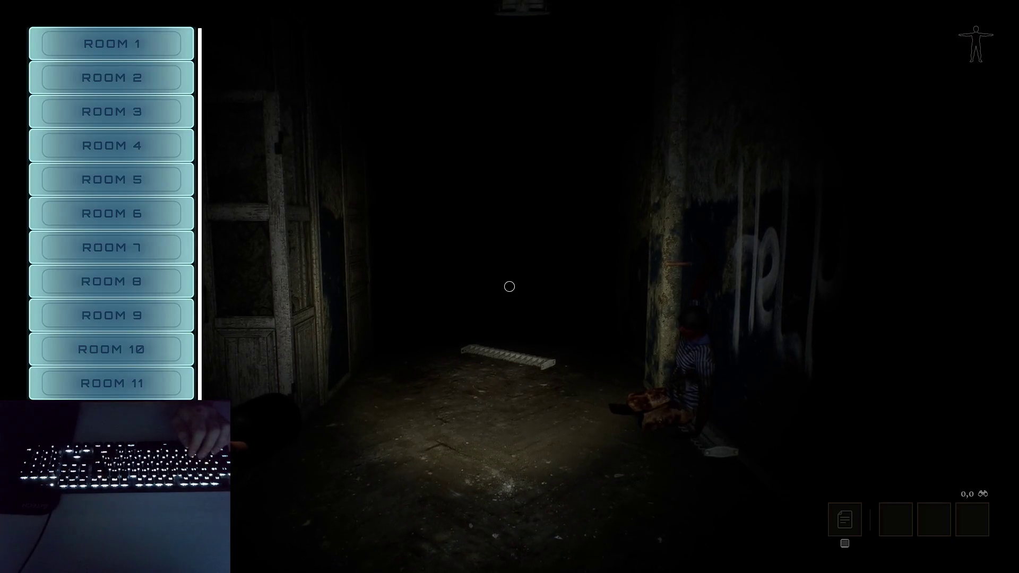
# - Teleport to the chess room and pick up the white bishop
pyautogui.press('Tab')
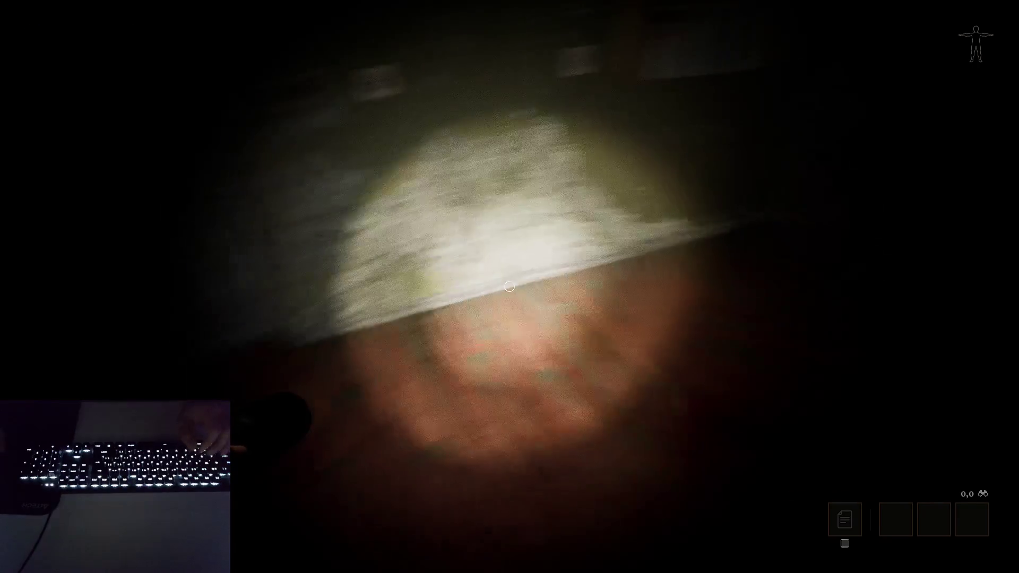
pyautogui.press('Up')
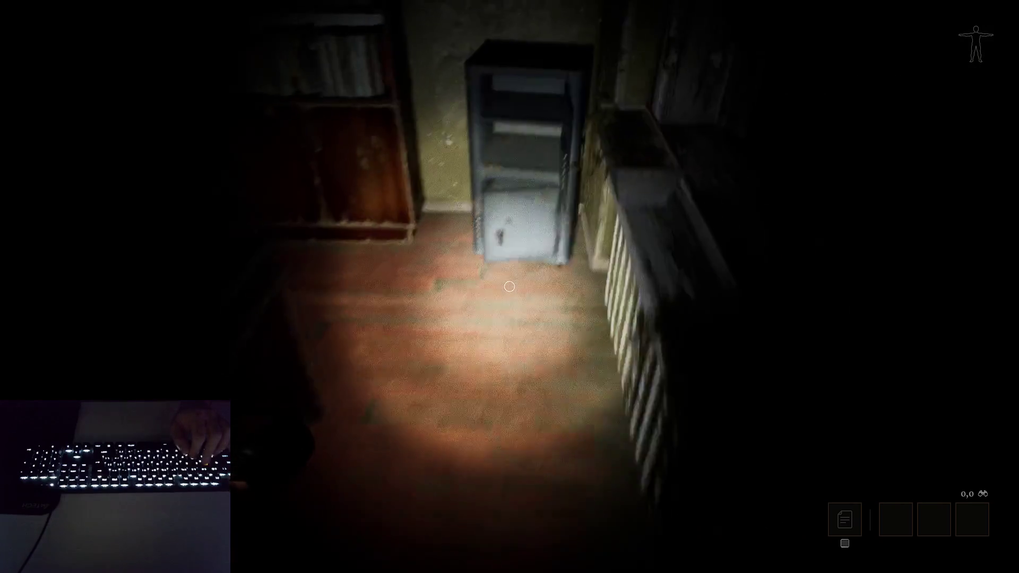
pyautogui.moveTo(509, 286)
pyautogui.press('e')
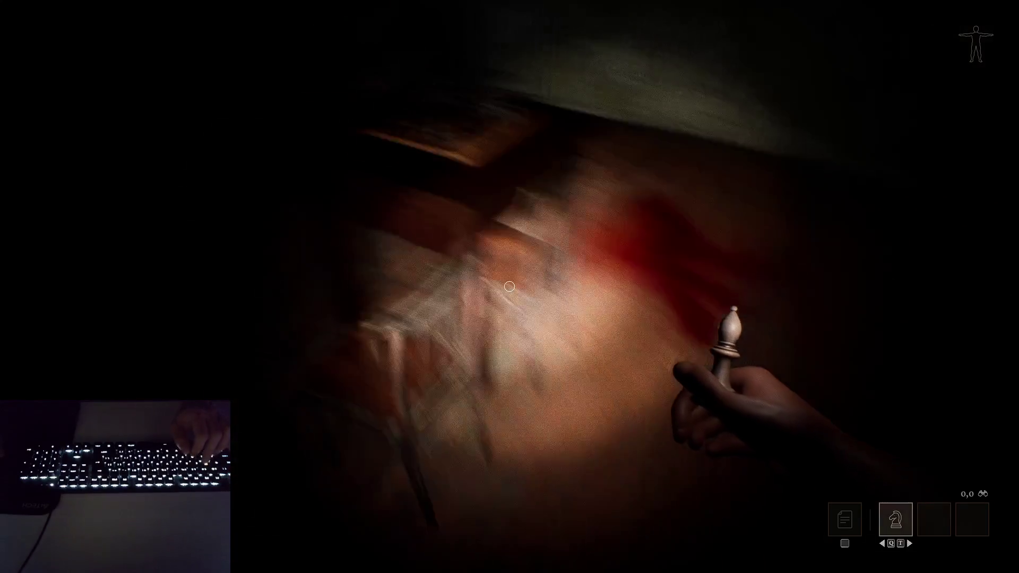
# - Position beside the chess table, use the board, and switch to its overhead view
pyautogui.press('Left')
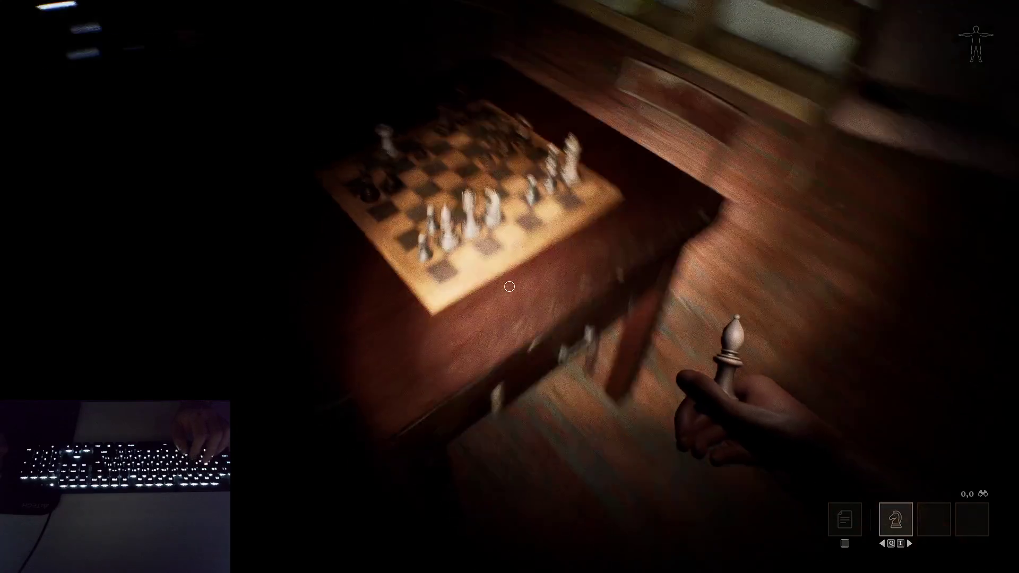
pyautogui.press('d')
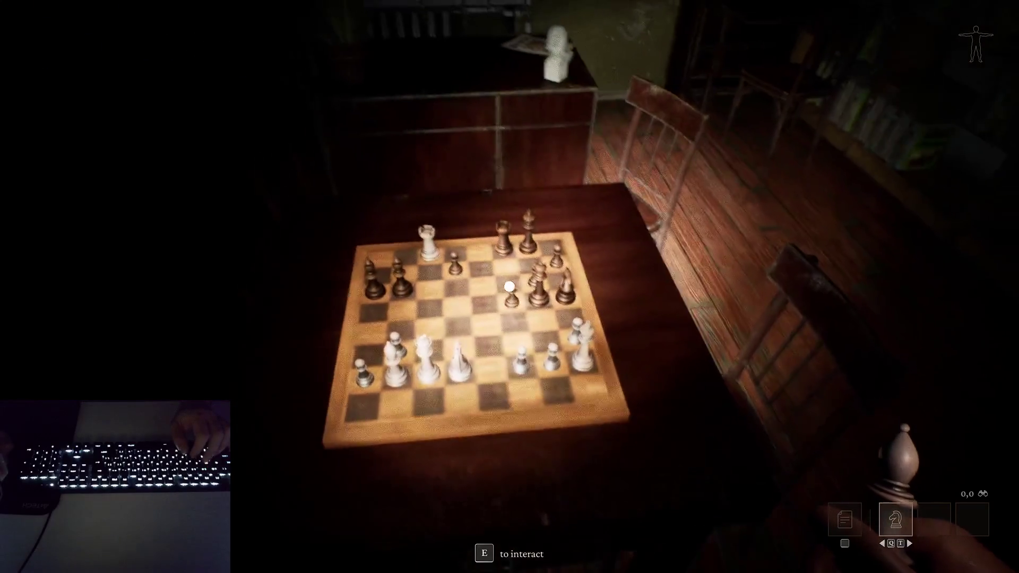
pyautogui.press('s')
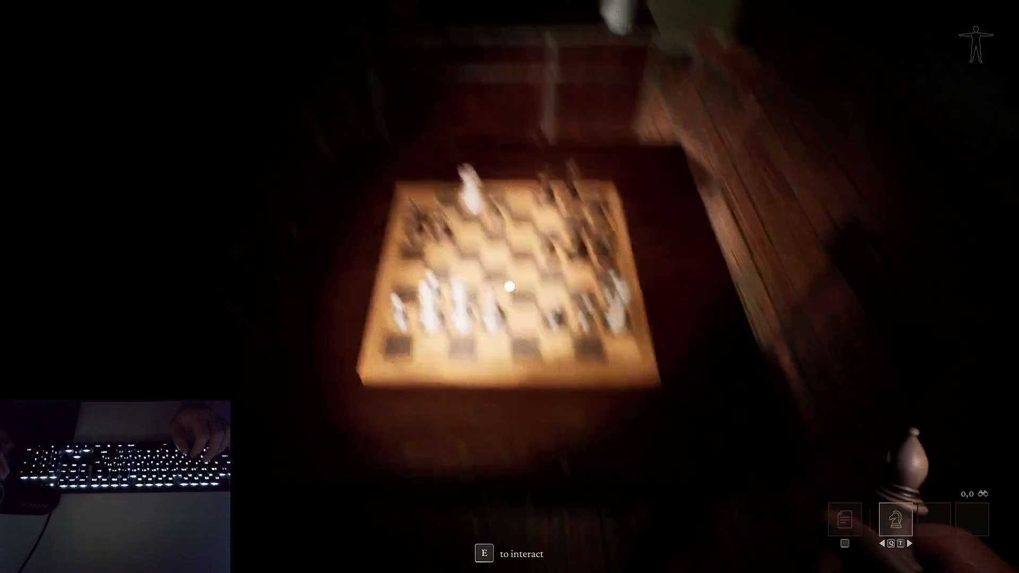
pyautogui.press('d')
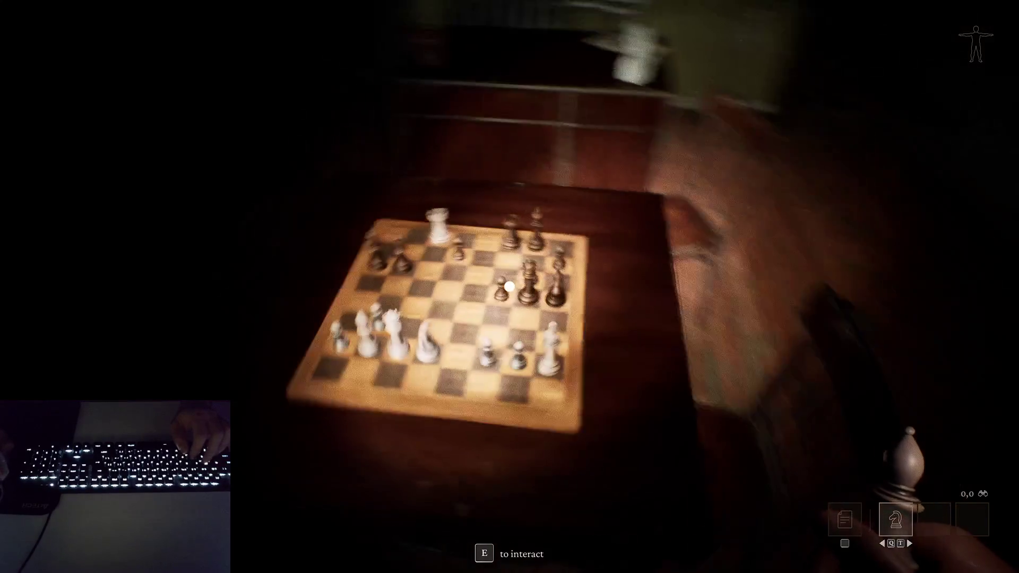
pyautogui.press('a')
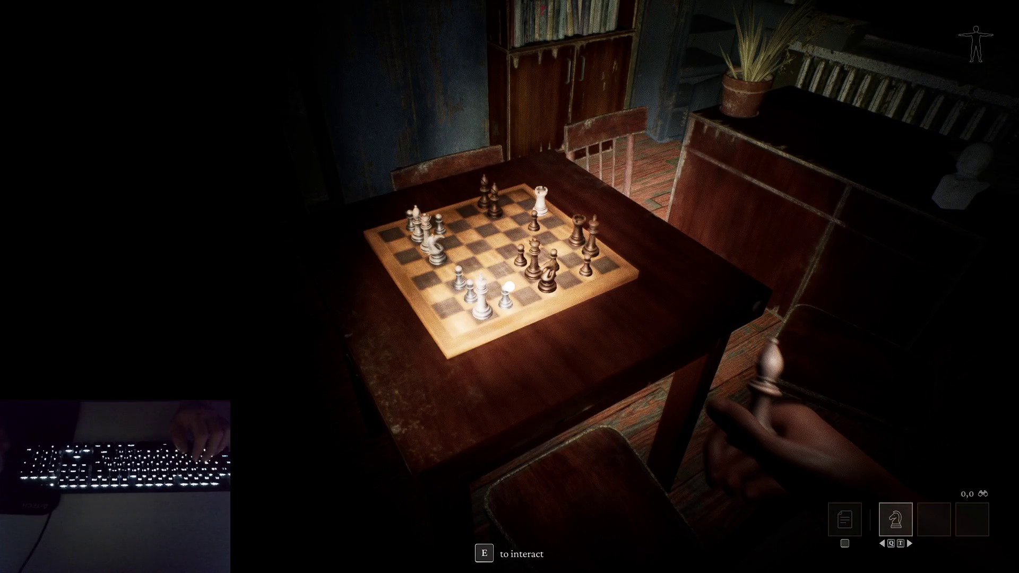
pyautogui.press('e')
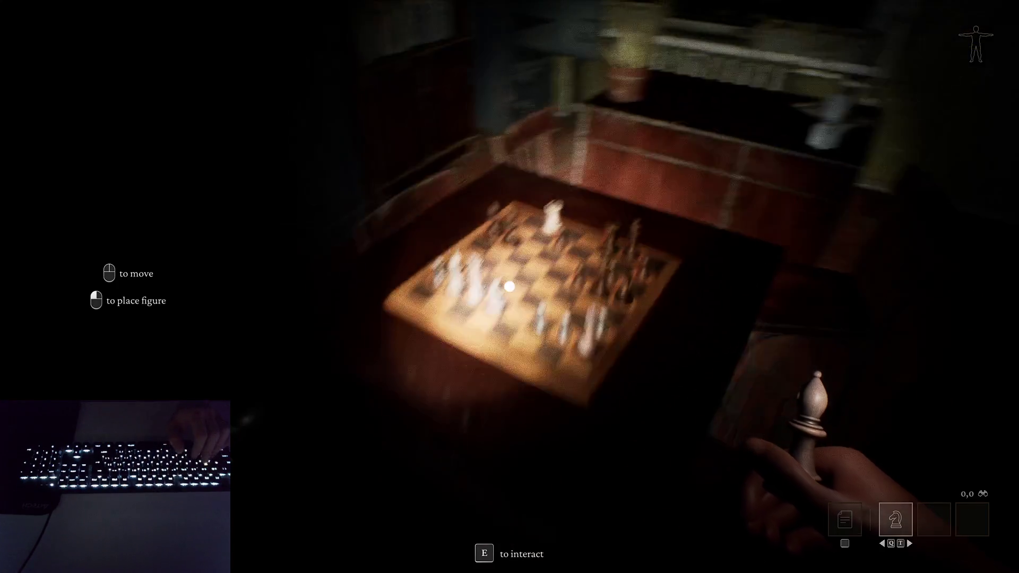
pyautogui.press('e')
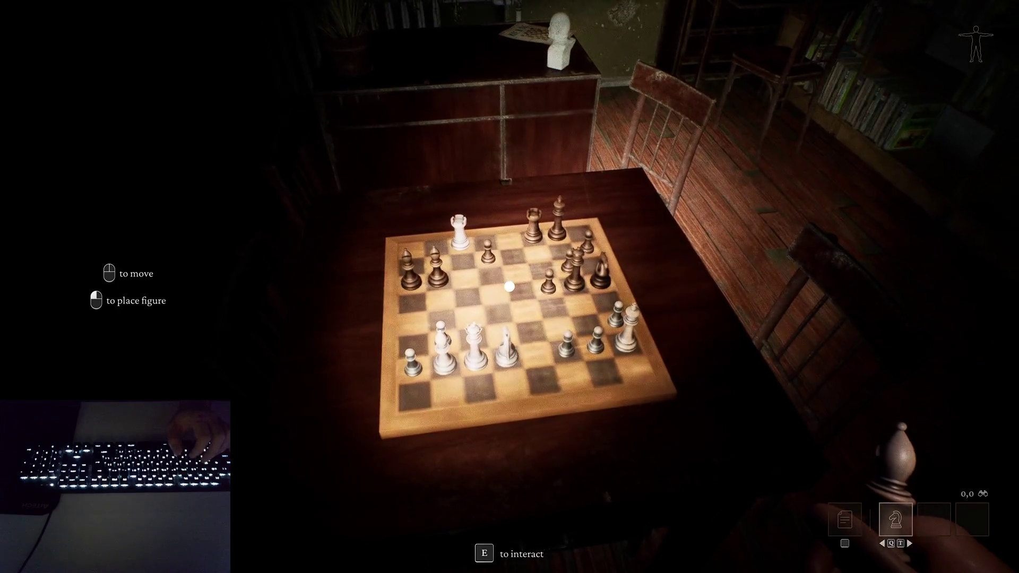
# - Place the white bishop on the board, shift it one square right, and stop the session
pyautogui.click(509, 287)
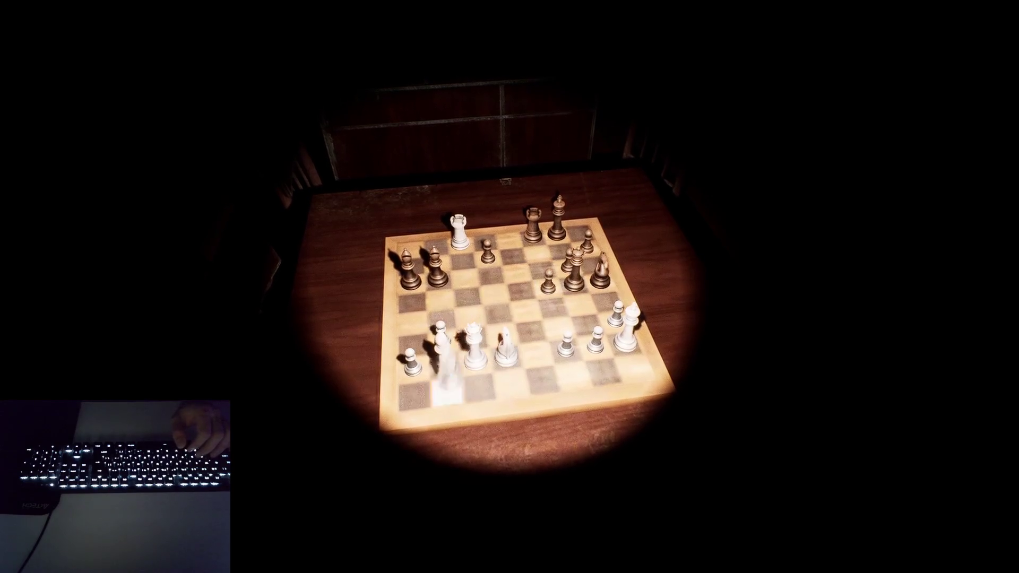
pyautogui.press('Right')
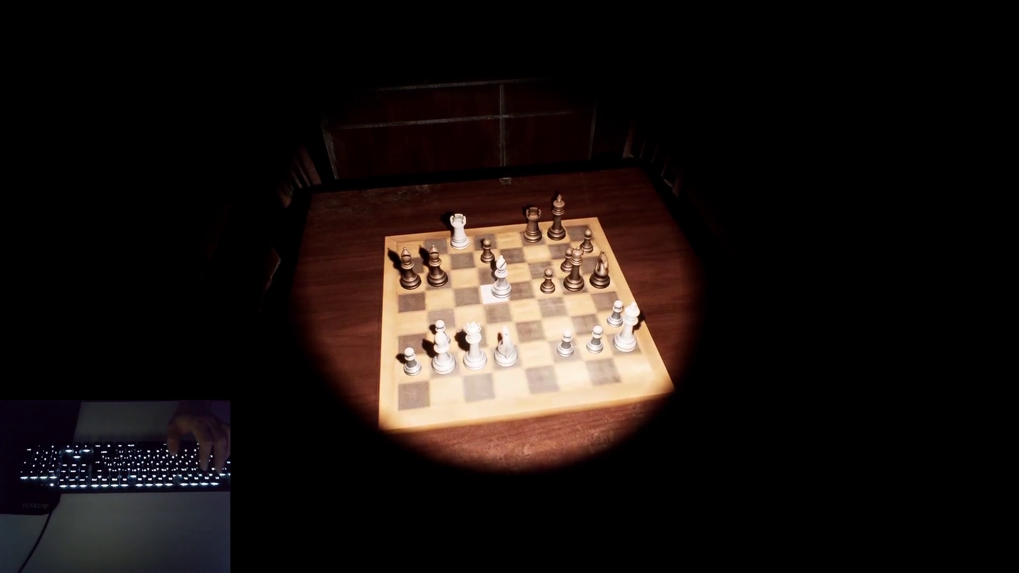
pyautogui.press('Escape')
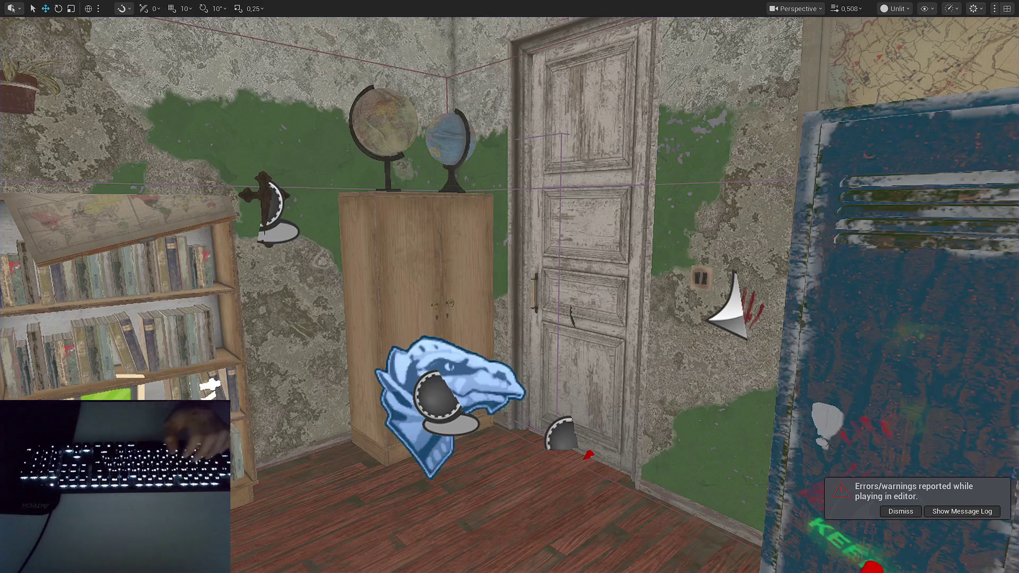
# - Review Chess_Component's Event Tick logic, then bring up B_Chess's graph at its Branch and Do Once nodes
pyautogui.hotkey('alt', 'Tab')
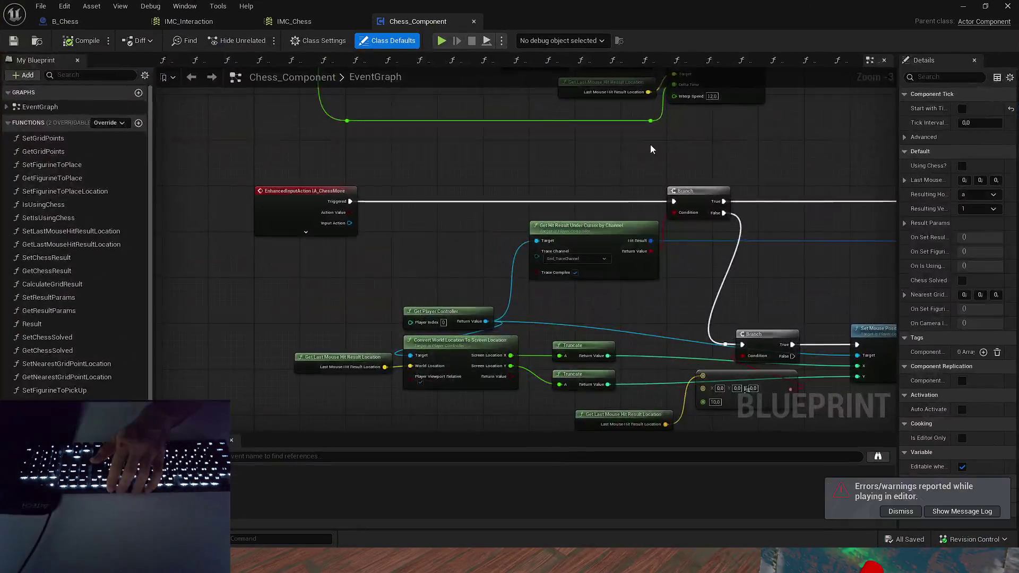
pyautogui.scroll(-1, 565, 194)
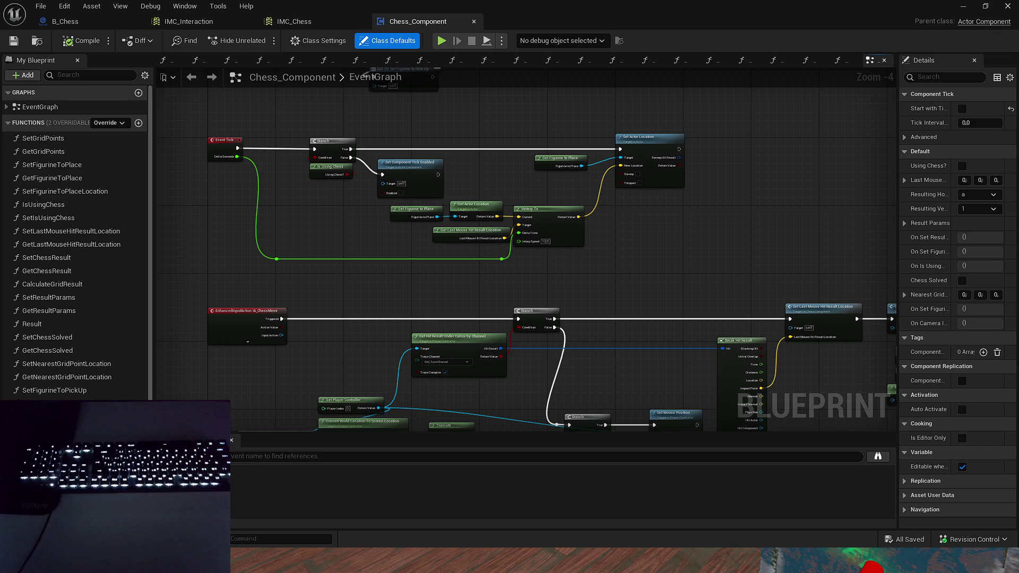
pyautogui.moveTo(739, 202); pyautogui.dragTo(717, 233)
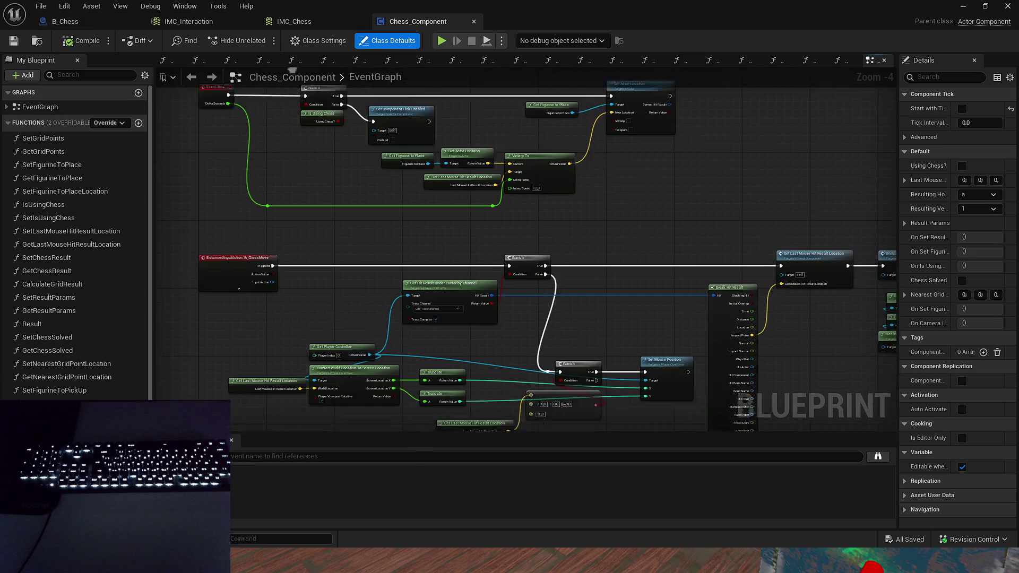
pyautogui.click(93, 18)
pyautogui.moveTo(252, 138); pyautogui.dragTo(641, 154)
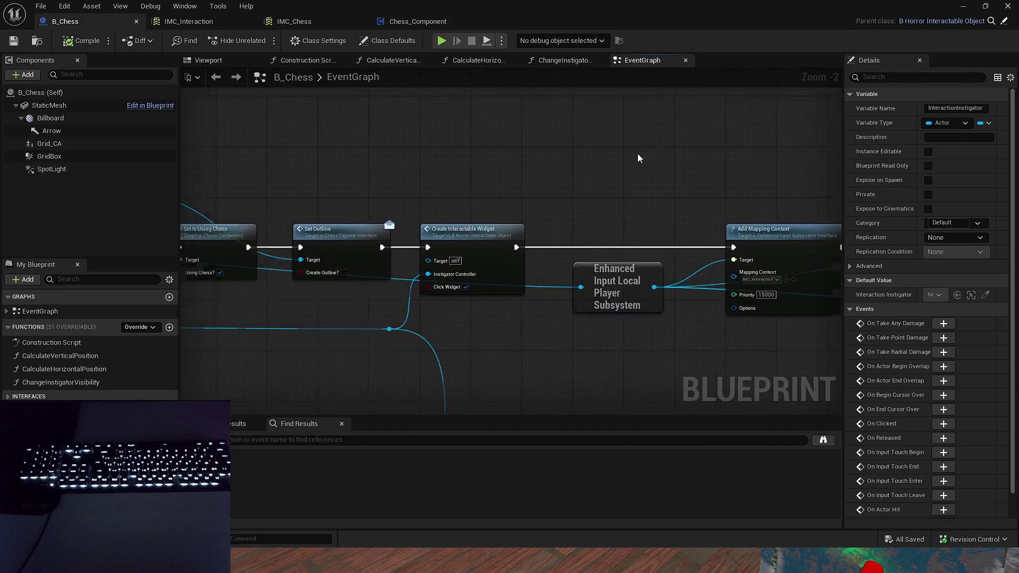
# - Trace the B_Chess graph past Find Hero Component to Set Interaction Camera Mode and Set Relative Location And Rotation
pyautogui.scroll(-4, 641, 155)
pyautogui.scroll(4, 433, 194)
pyautogui.moveTo(765, 223); pyautogui.dragTo(236, 221)
pyautogui.moveTo(541, 258); pyautogui.dragTo(255, 218)
pyautogui.moveTo(592, 169)
pyautogui.mouseDown()
pyautogui.moveTo(660, 189)
pyautogui.moveTo(562, 199)
pyautogui.moveTo(472, 178)
pyautogui.mouseUp()
pyautogui.moveTo(469, 299)
pyautogui.mouseDown()
pyautogui.moveTo(441, 147)
pyautogui.moveTo(459, 316)
pyautogui.mouseUp()
pyautogui.scroll(2, 452, 221)
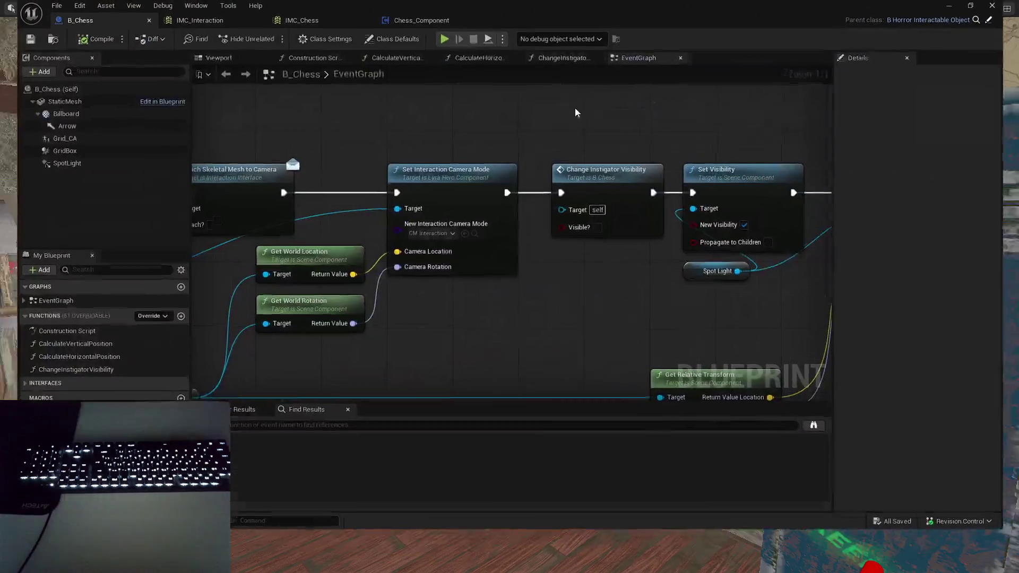
pyautogui.scroll(-2, 463, 247)
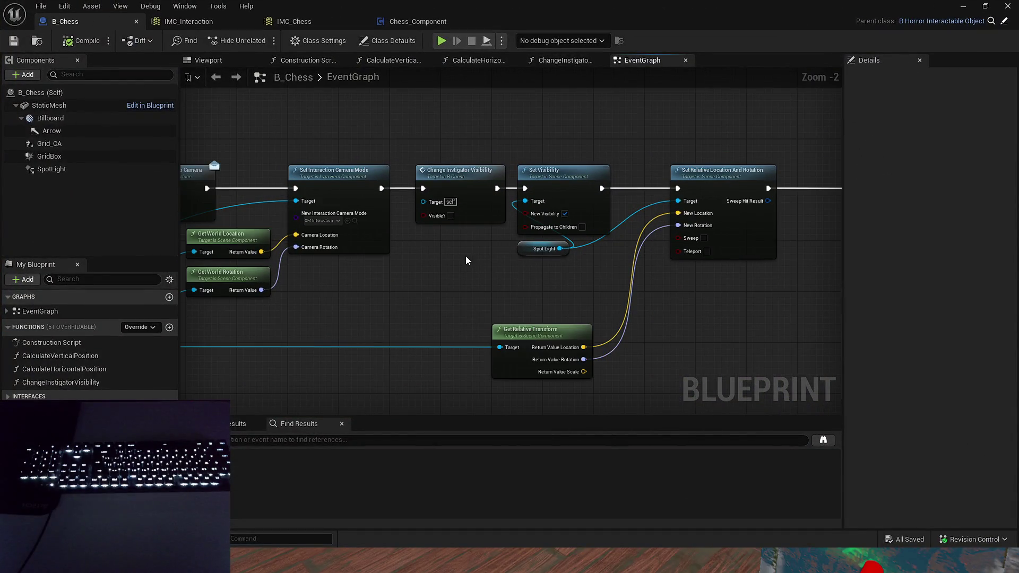
pyautogui.moveTo(476, 257)
pyautogui.mouseDown()
pyautogui.moveTo(124, 286)
pyautogui.moveTo(216, 262)
pyautogui.moveTo(403, 276)
pyautogui.mouseUp()
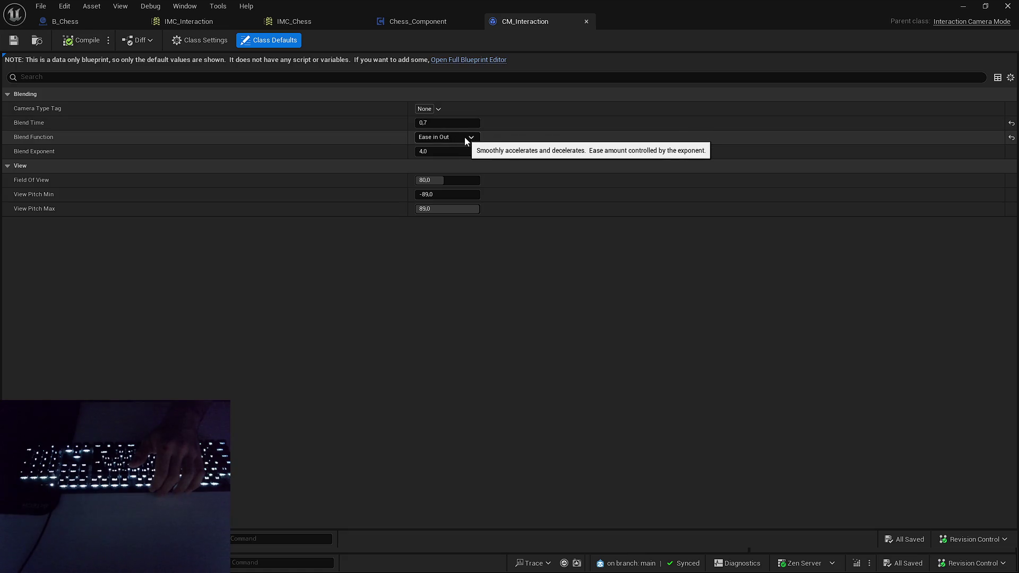
# - Add a breakpoint on B_Chess's Set Interaction Camera Mode node and close the Blueprint editor
pyautogui.click(428, 21)
pyautogui.click(94, 20)
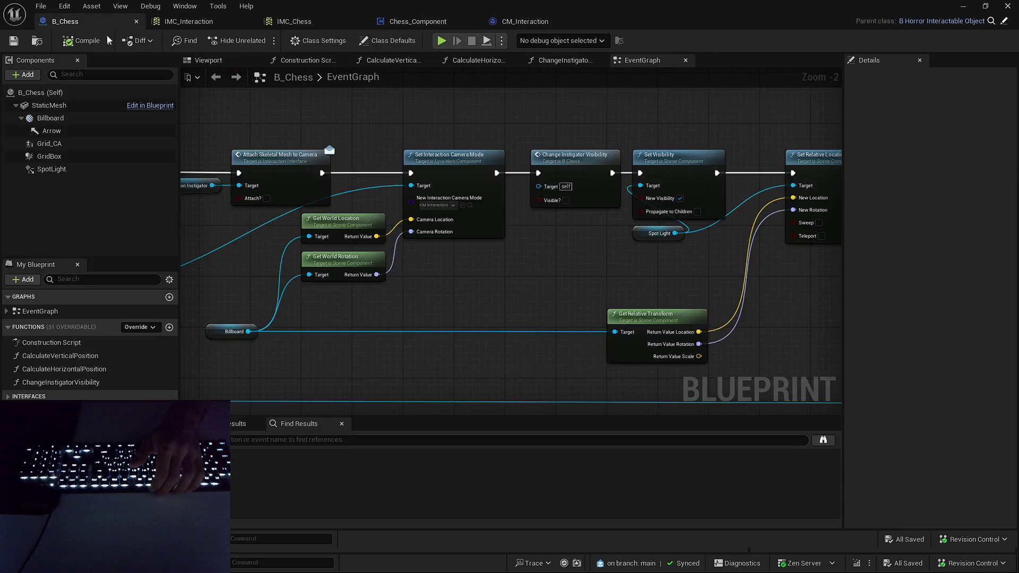
pyautogui.moveTo(453, 167); pyautogui.dragTo(579, 186)
pyautogui.rightClick(578, 186)
pyautogui.click(630, 420)
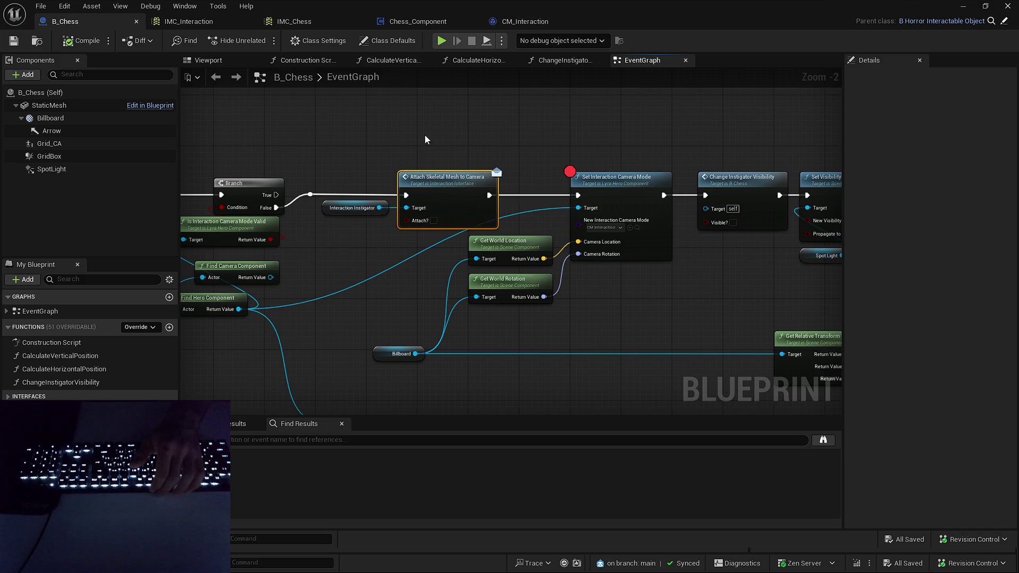
pyautogui.click(656, 103)
pyautogui.click(961, 6)
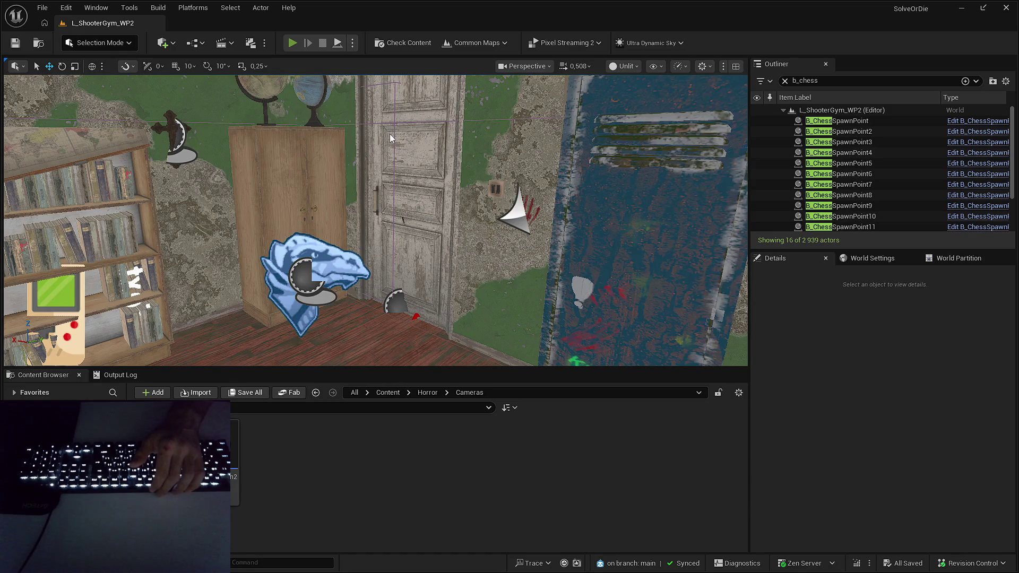
# - Start Play In Editor, teleport through the room list to the chess room, and go fullscreen
pyautogui.hotkey('alt', 'p')
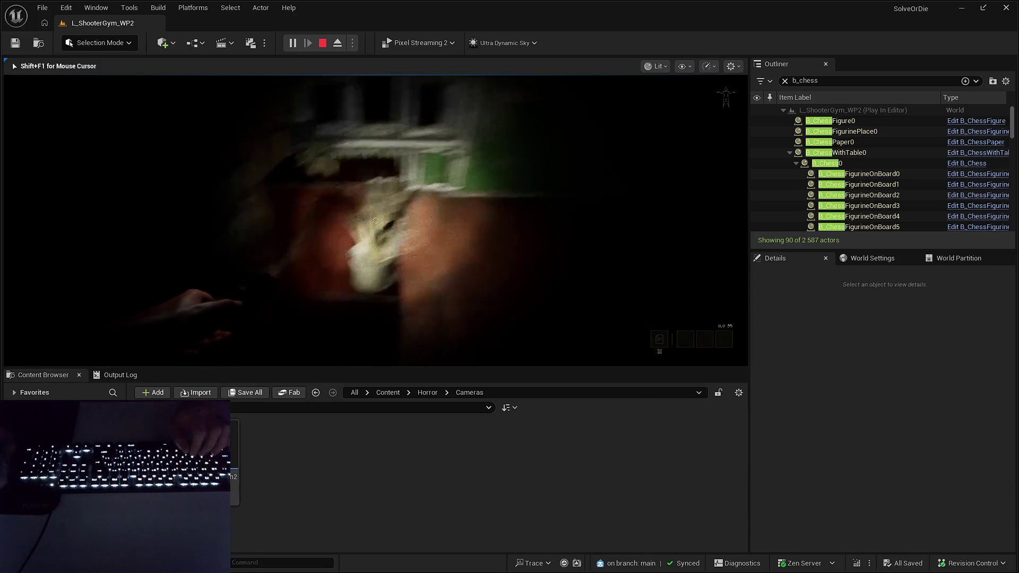
pyautogui.press('Tab')
pyautogui.click(80, 212)
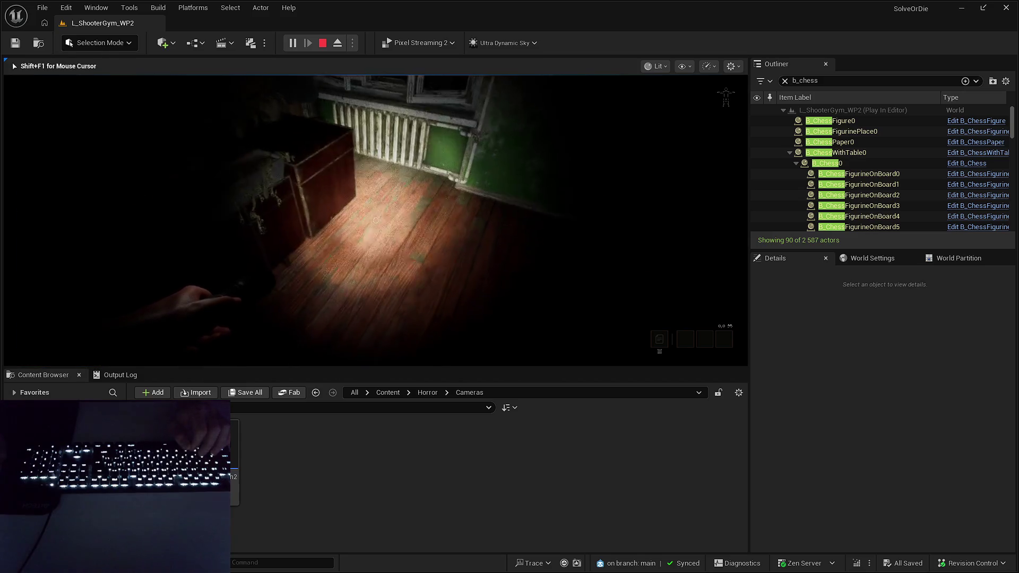
pyautogui.press('Tab')
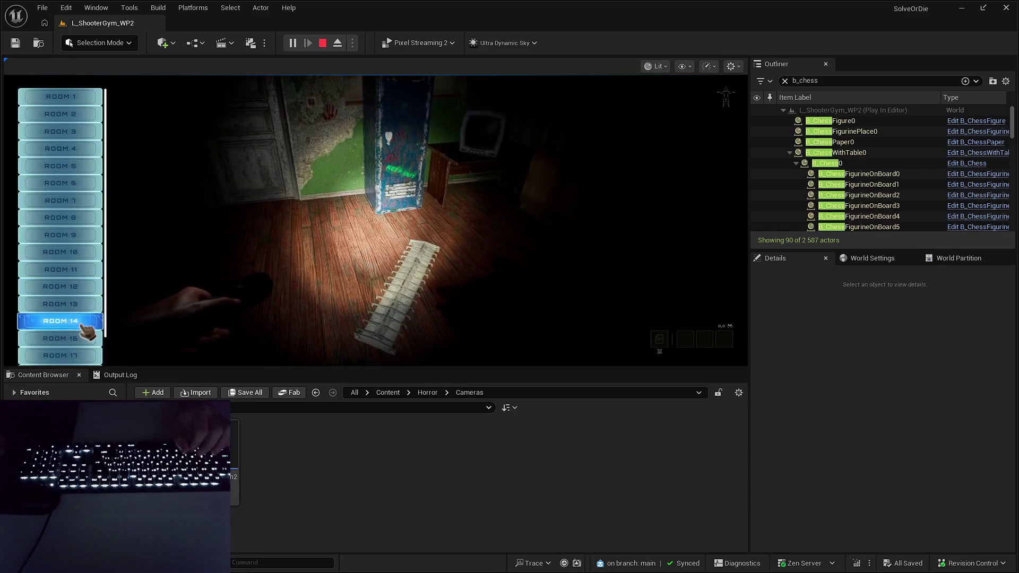
pyautogui.click(91, 318)
pyautogui.press('Tab')
pyautogui.click(95, 318)
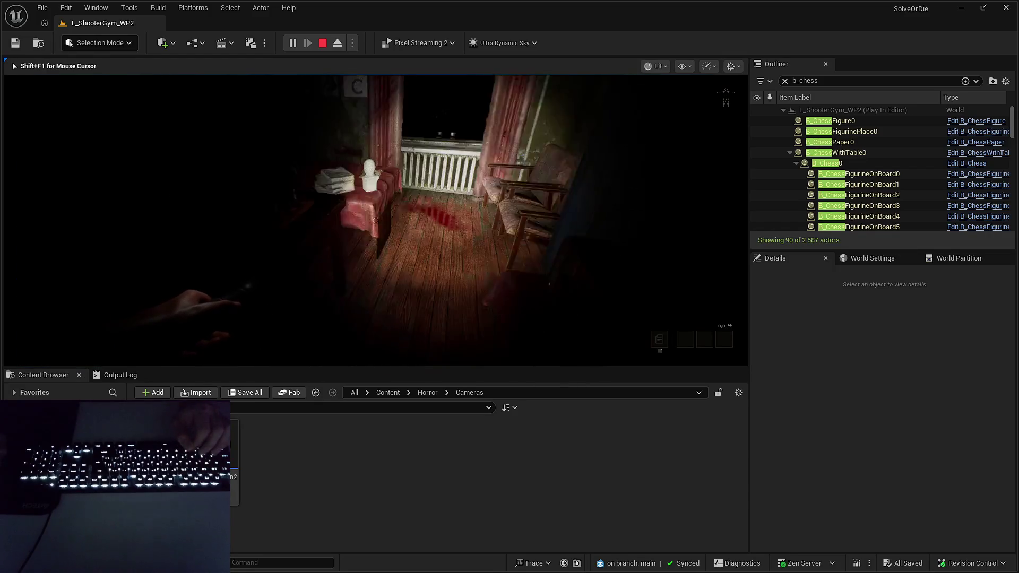
pyautogui.press('F11')
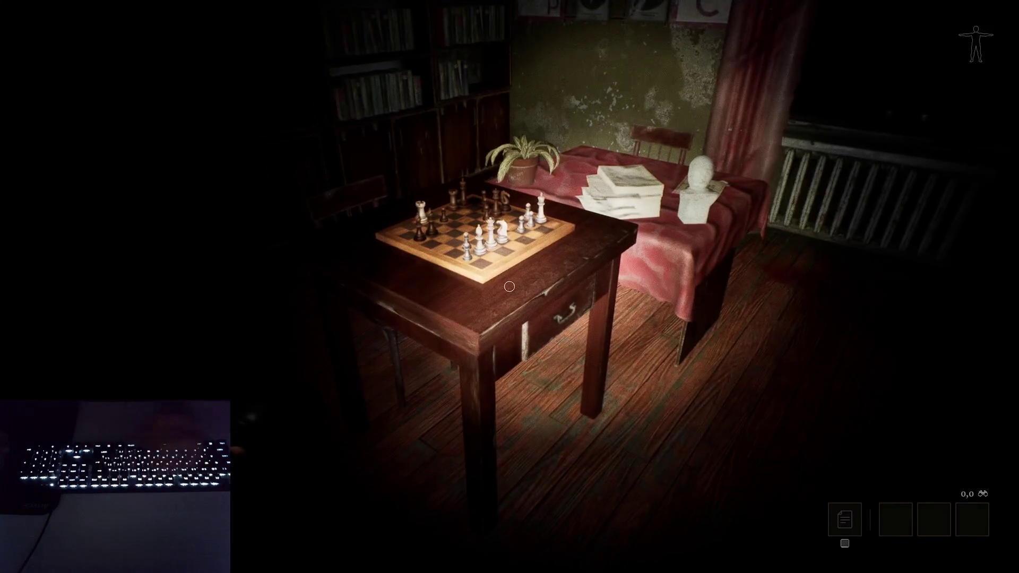
# - Walk to the chessboard holding the white bishop and interact to hit the breakpoint
pyautogui.press('w')
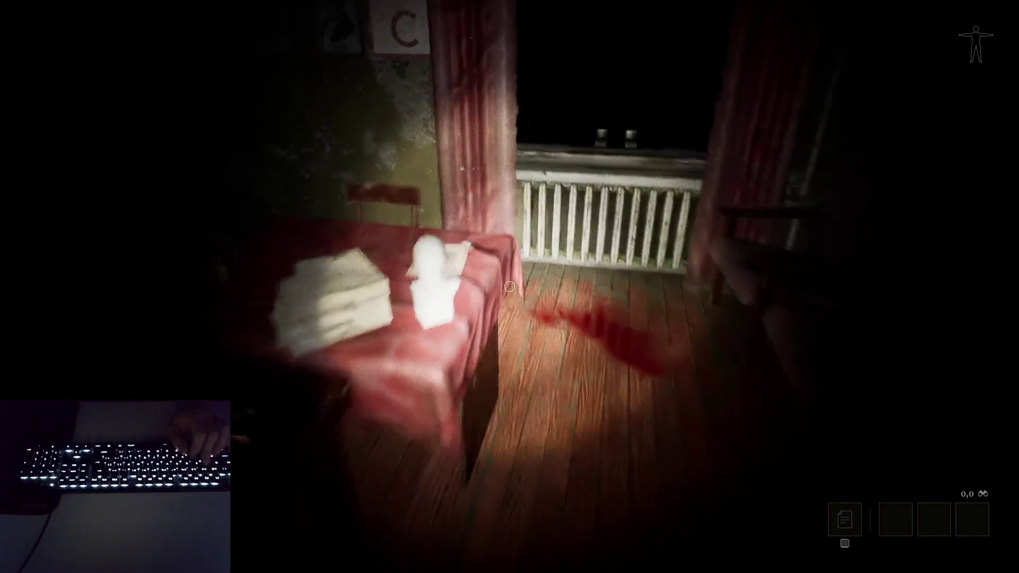
pyautogui.press('w')
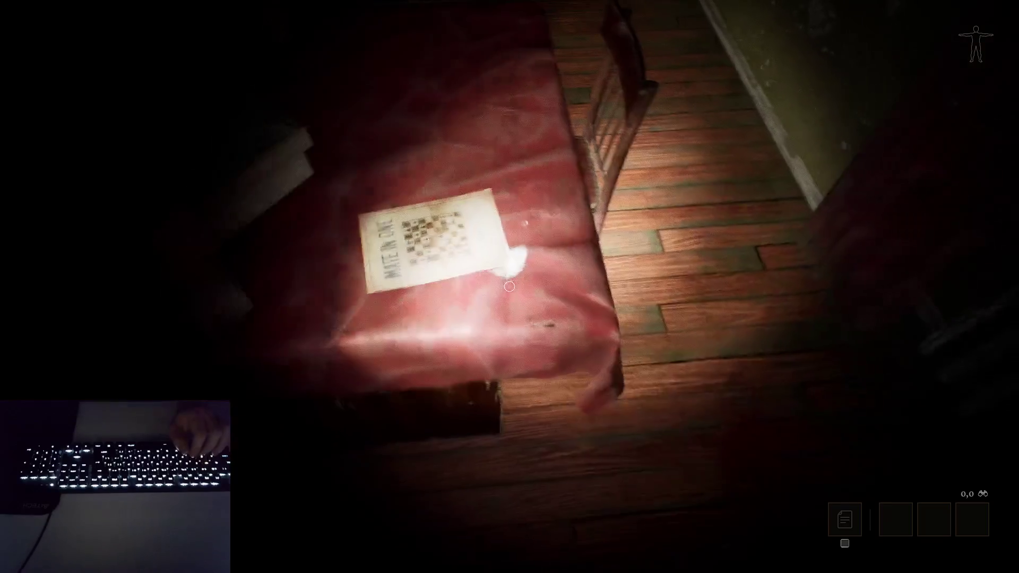
pyautogui.press('w')
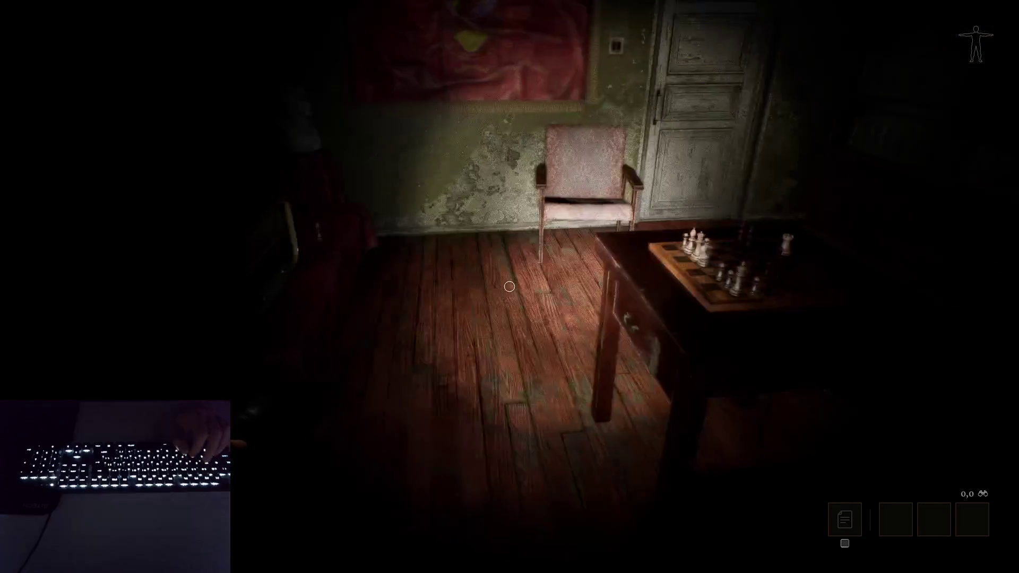
pyautogui.press('1')
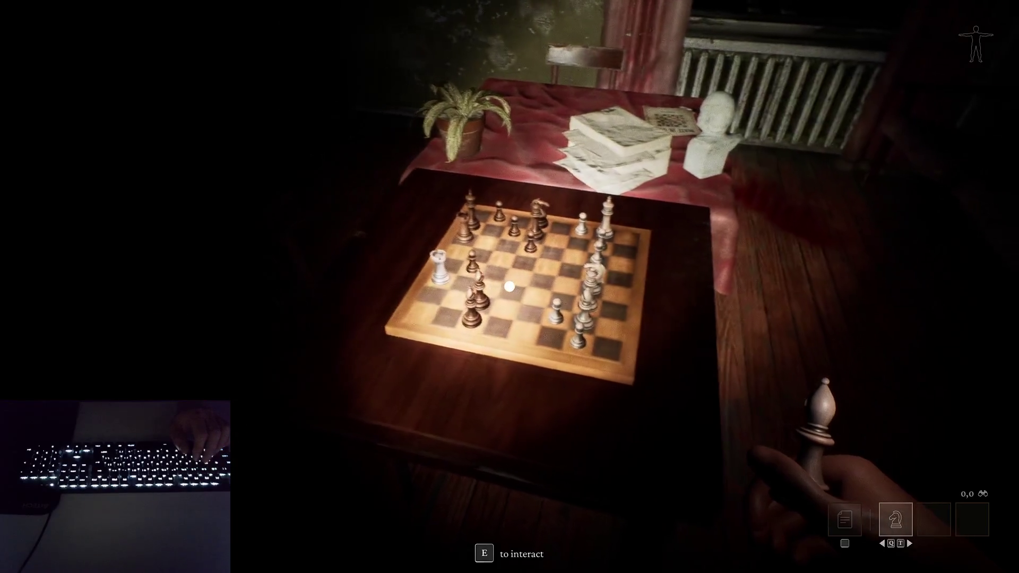
pyautogui.press('e')
pyautogui.moveTo(470, 272)
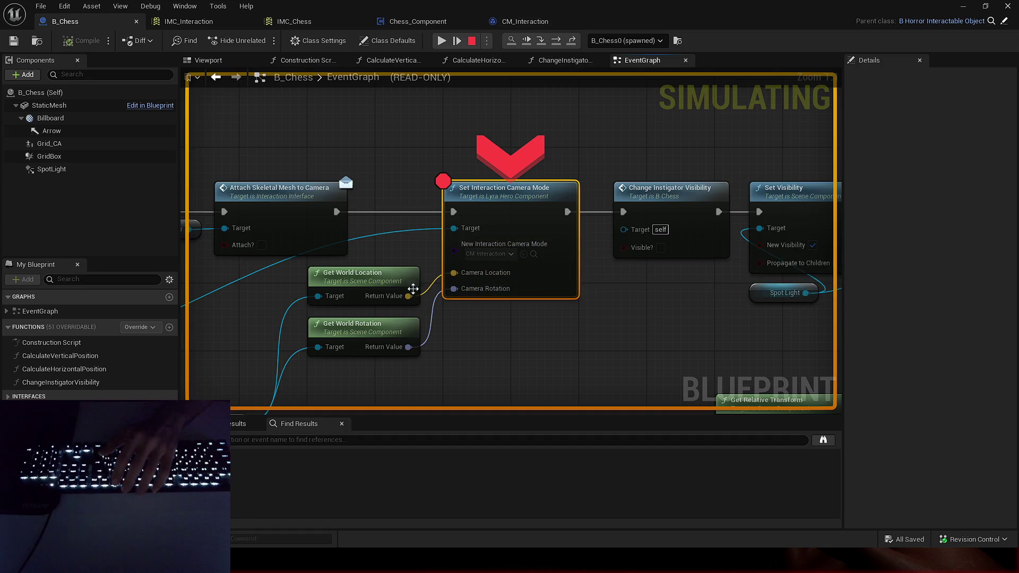
# - Step past Set Interaction Camera Mode, check B_Chess's Viewport, and interact again until Detach From Component breaks
pyautogui.press('F10')
pyautogui.click(208, 60)
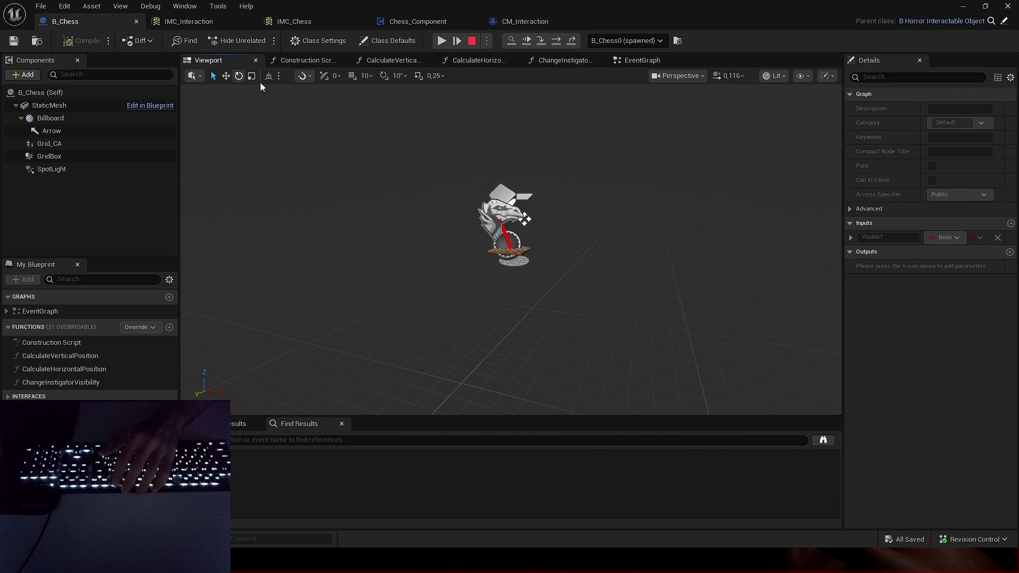
pyautogui.click(640, 60)
pyautogui.click(219, 63)
pyautogui.click(639, 60)
pyautogui.scroll(-3, 681, 238)
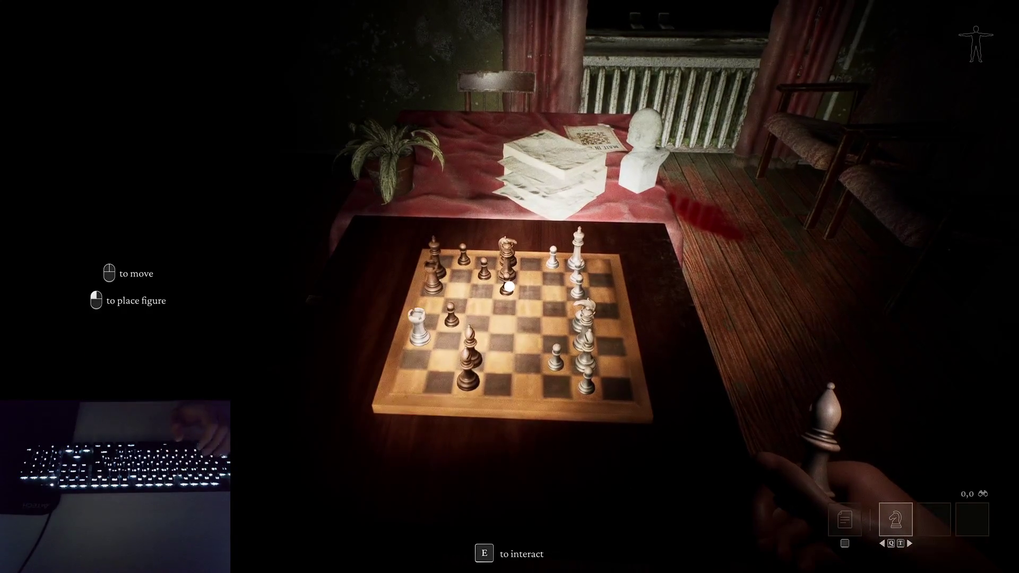
pyautogui.press('e')
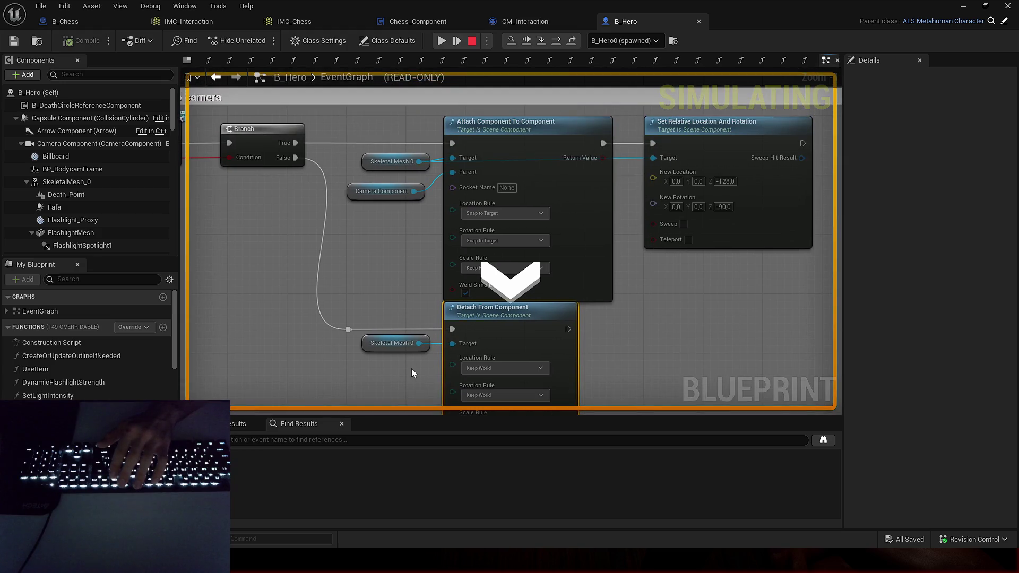
# - Step through the Camera Location pin to Change Instigator Visibility and Set Visibility
pyautogui.press('F10')
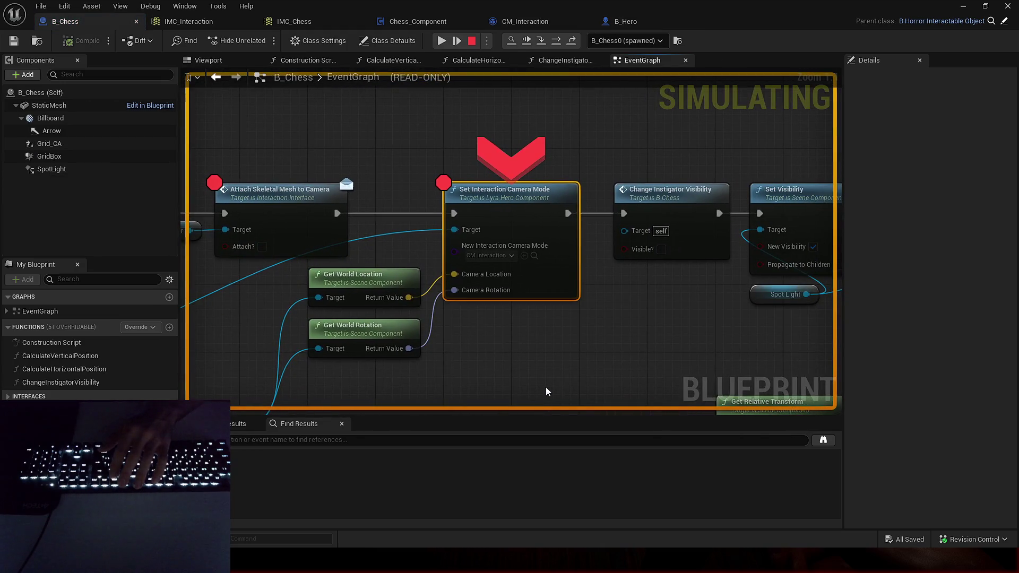
pyautogui.moveTo(401, 297)
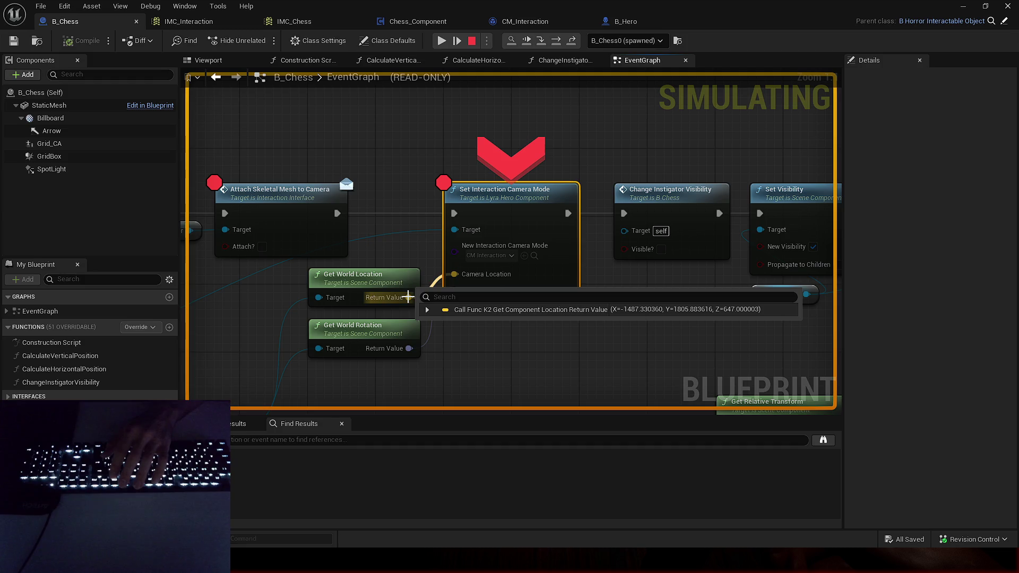
pyautogui.press('F10')
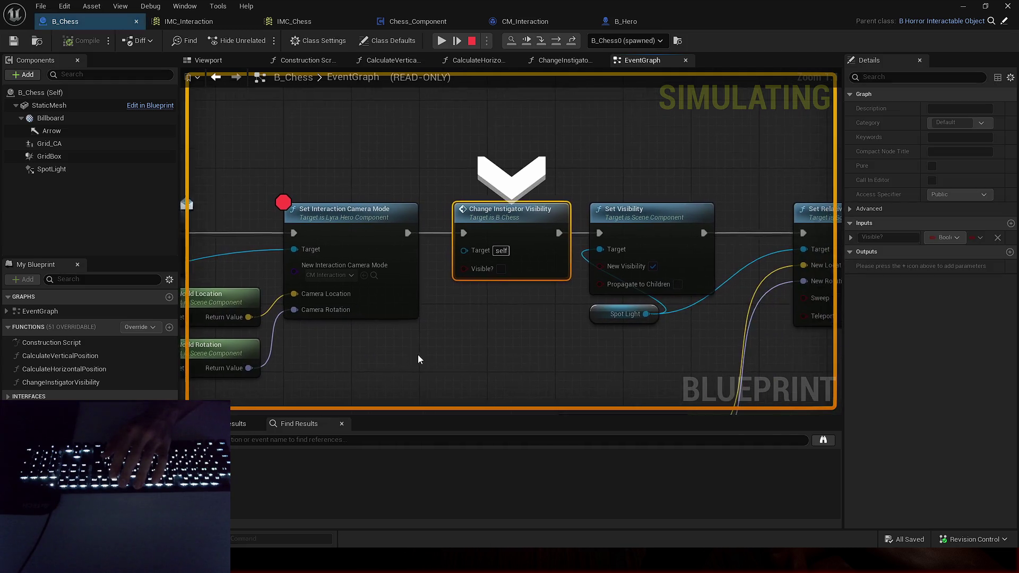
pyautogui.press('F10')
pyautogui.press('F10')
pyautogui.press('F10')
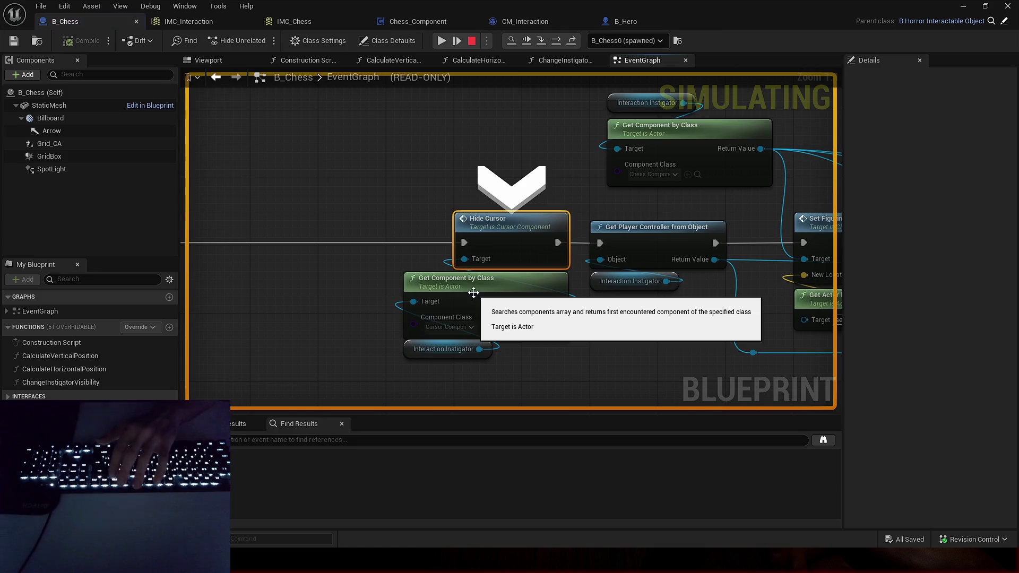
# - Pan back to Event DoInteraction, then resume the game and place the white bishop on the board
pyautogui.scroll(-4, 307, 312)
pyautogui.moveTo(258, 286)
pyautogui.mouseDown()
pyautogui.moveTo(562, 244)
pyautogui.moveTo(602, 258)
pyautogui.moveTo(564, 291)
pyautogui.moveTo(859, 276)
pyautogui.moveTo(722, 292)
pyautogui.moveTo(791, 250)
pyautogui.moveTo(673, 104)
pyautogui.moveTo(667, 123)
pyautogui.mouseUp()
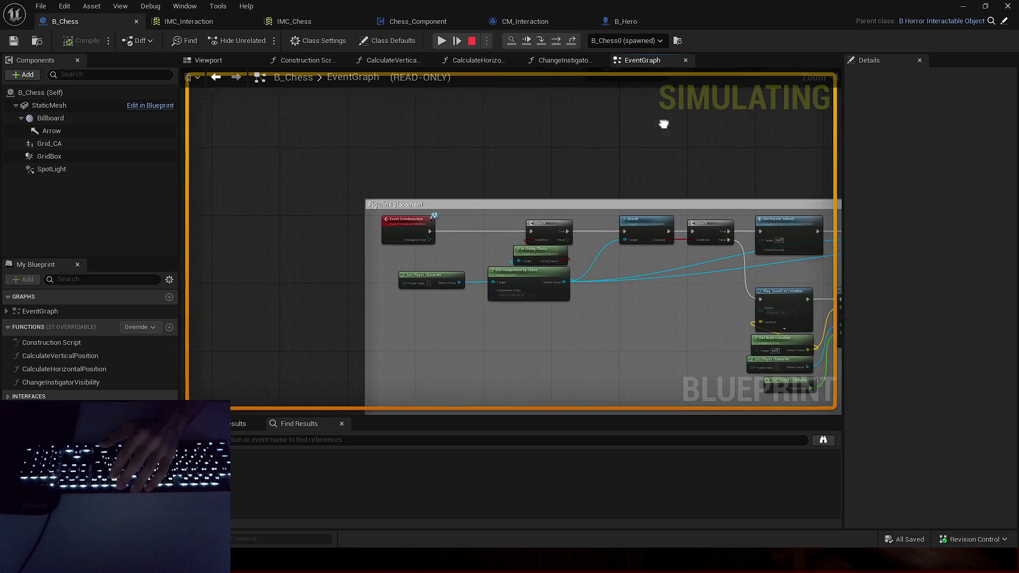
pyautogui.scroll(2, 619, 207)
pyautogui.rightClick(313, 240)
pyautogui.scroll(-1, 511, 131)
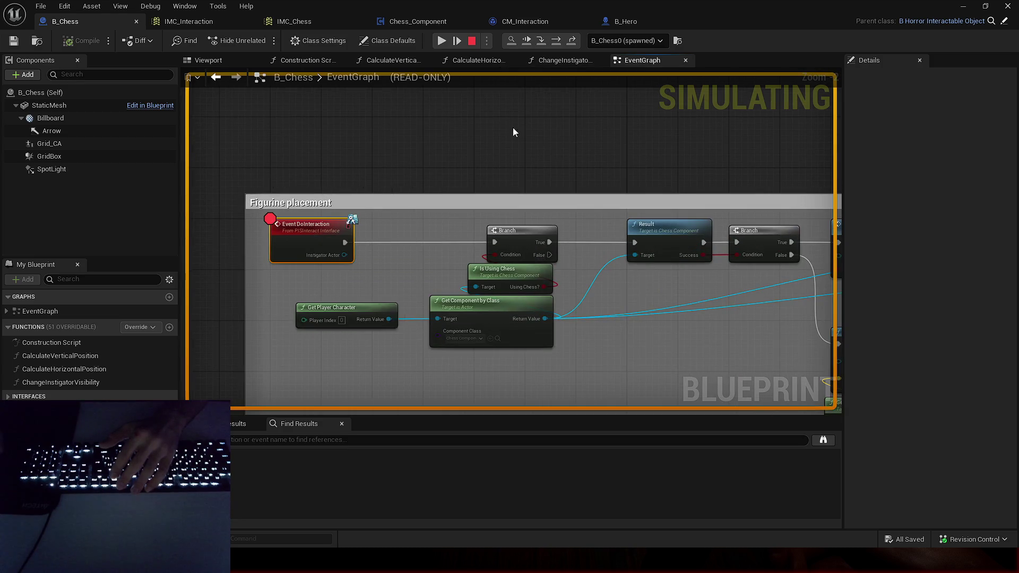
pyautogui.scroll(-1, 437, 195)
pyautogui.scroll(-1, 364, 202)
pyautogui.scroll(-1, 364, 202)
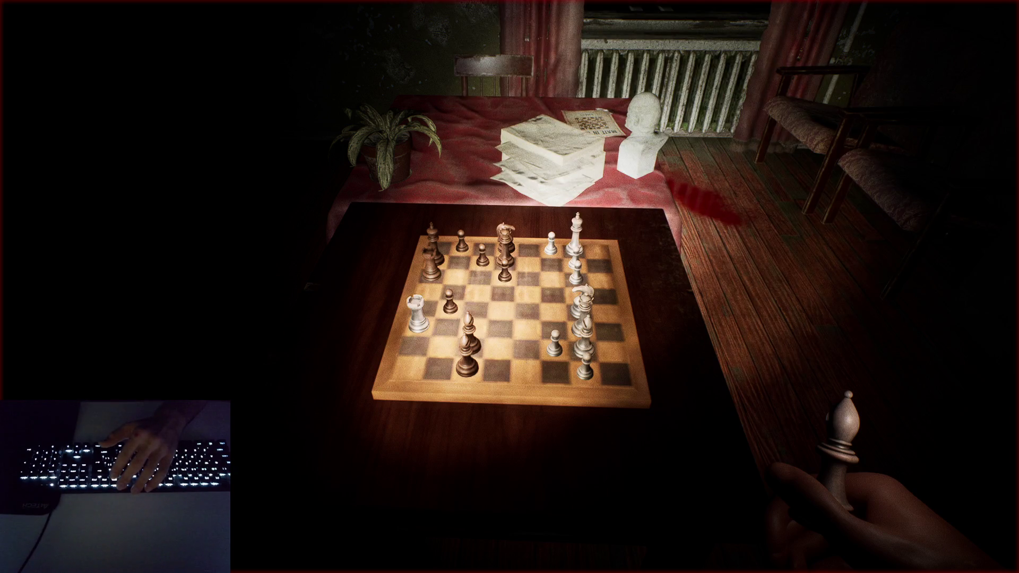
pyautogui.click(525, 289)
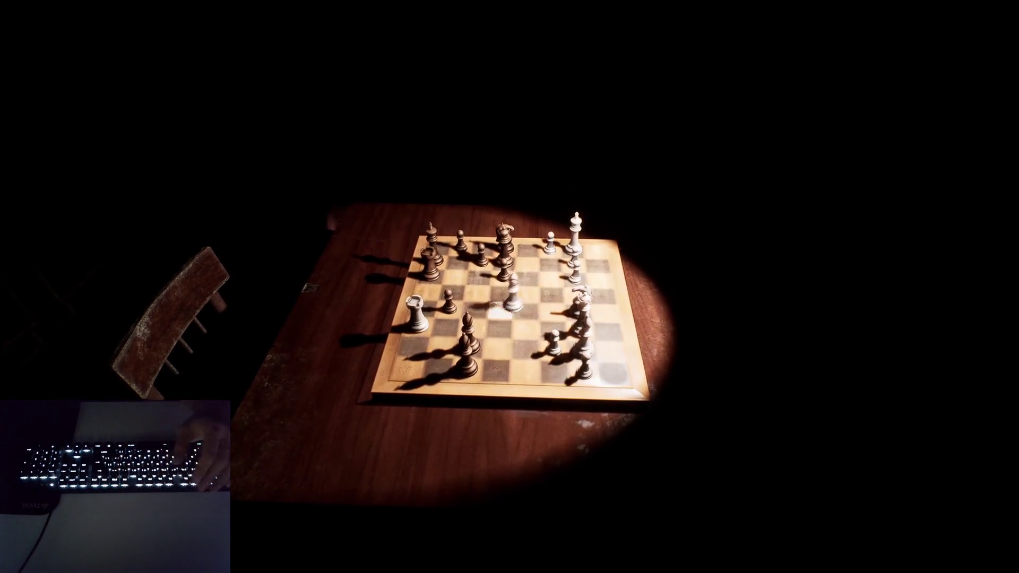
# - Move the white bishop one square down-left, inspect B_Chess's Figurine placement graph, and return to the level editor
pyautogui.click(500, 318)
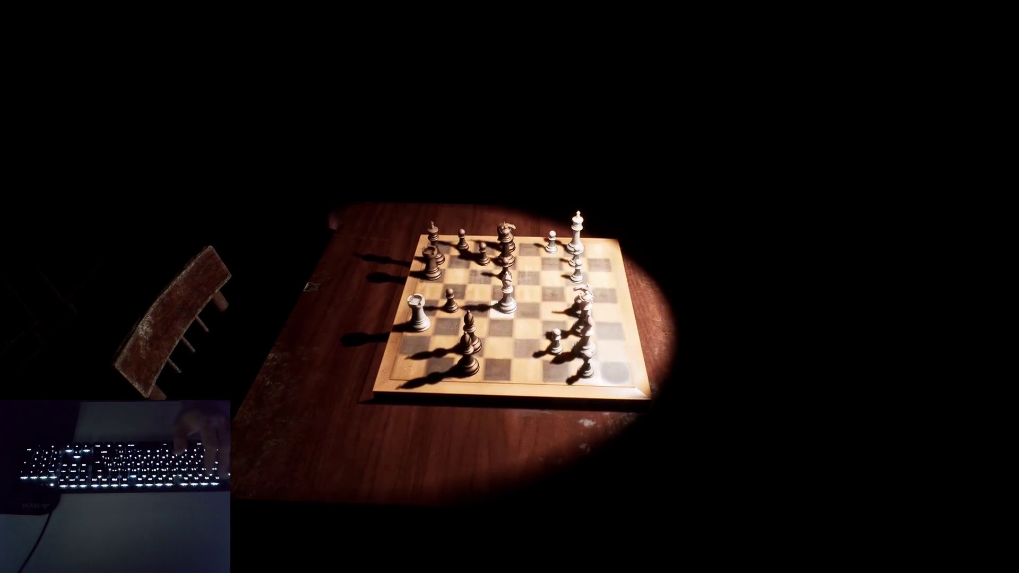
pyautogui.hotkey('alt', 'Tab')
pyautogui.scroll(4, 294, 267)
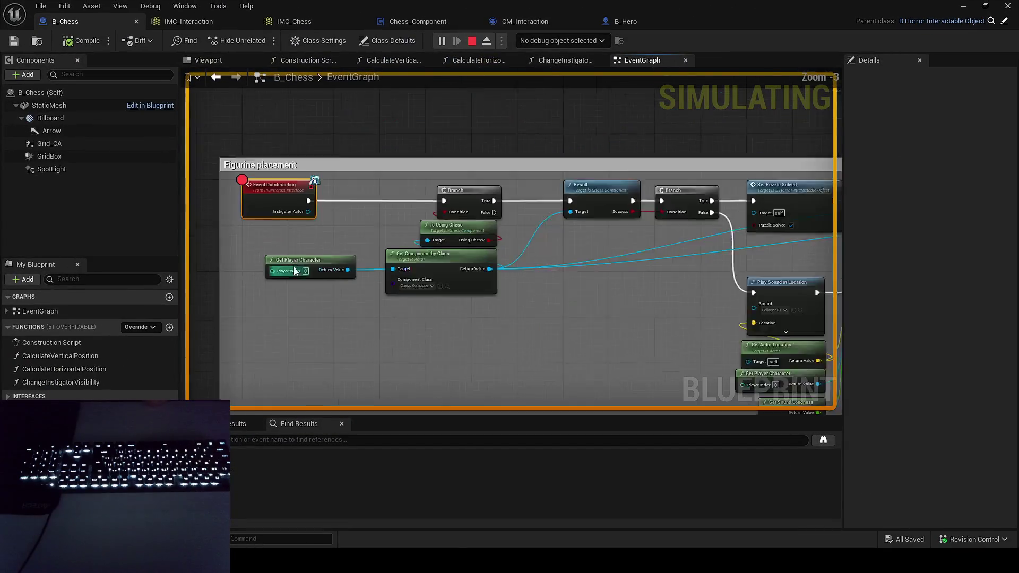
pyautogui.moveTo(291, 232); pyautogui.dragTo(303, 254)
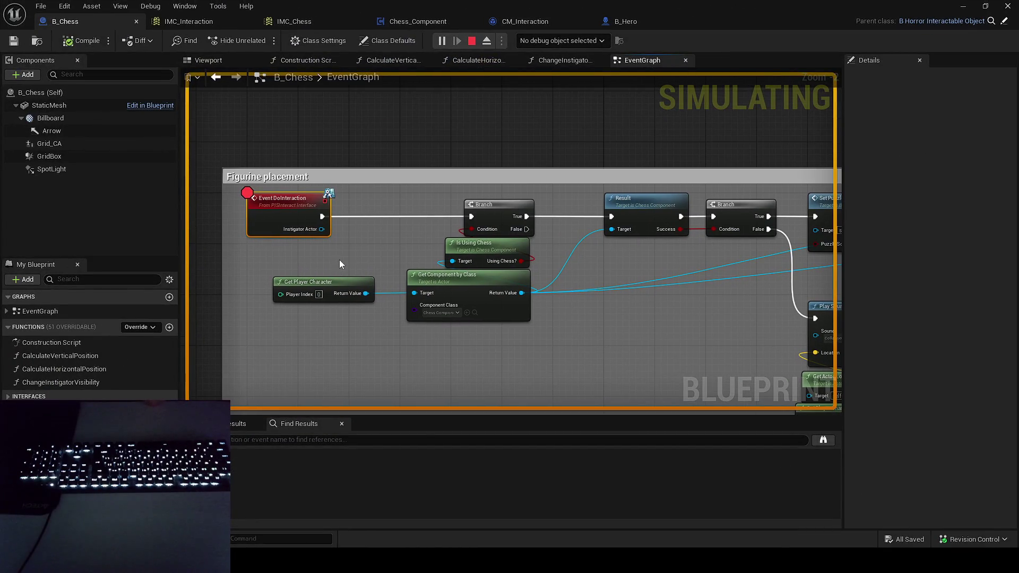
pyautogui.scroll(-2, 338, 257)
pyautogui.scroll(2, 314, 248)
pyautogui.moveTo(314, 248); pyautogui.dragTo(316, 248)
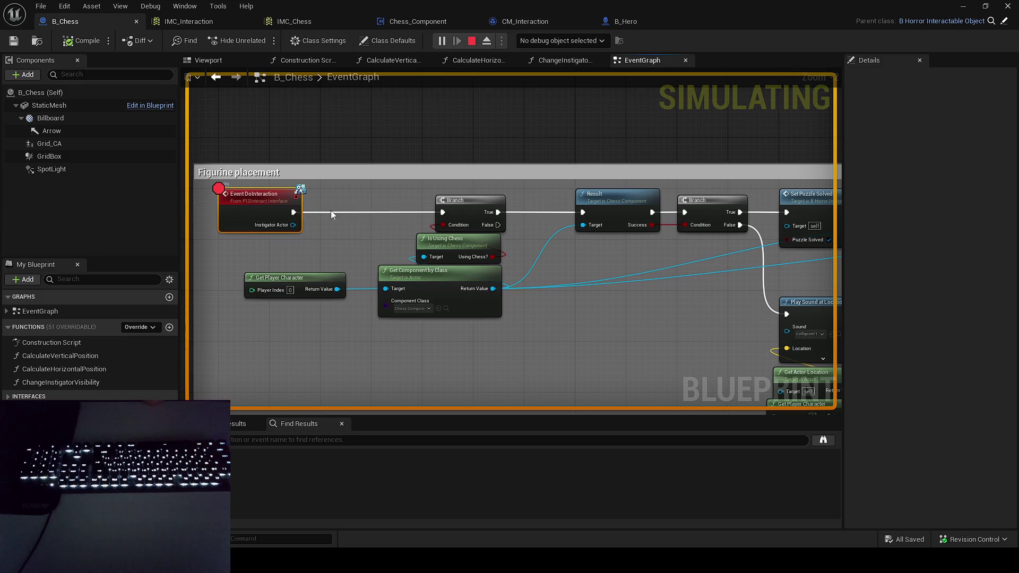
pyautogui.scroll(-2, 331, 214)
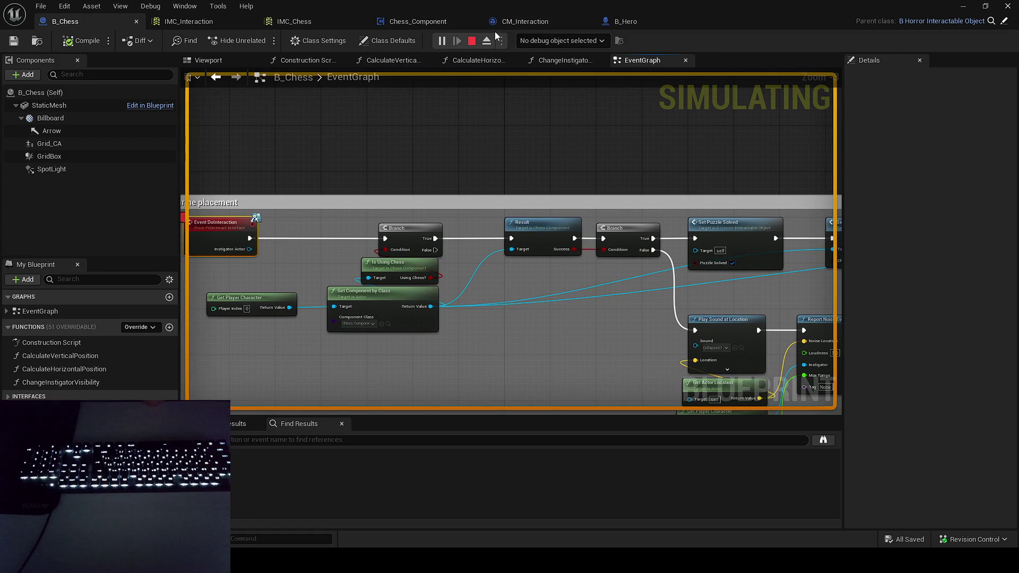
pyautogui.hotkey('alt', 'Tab')
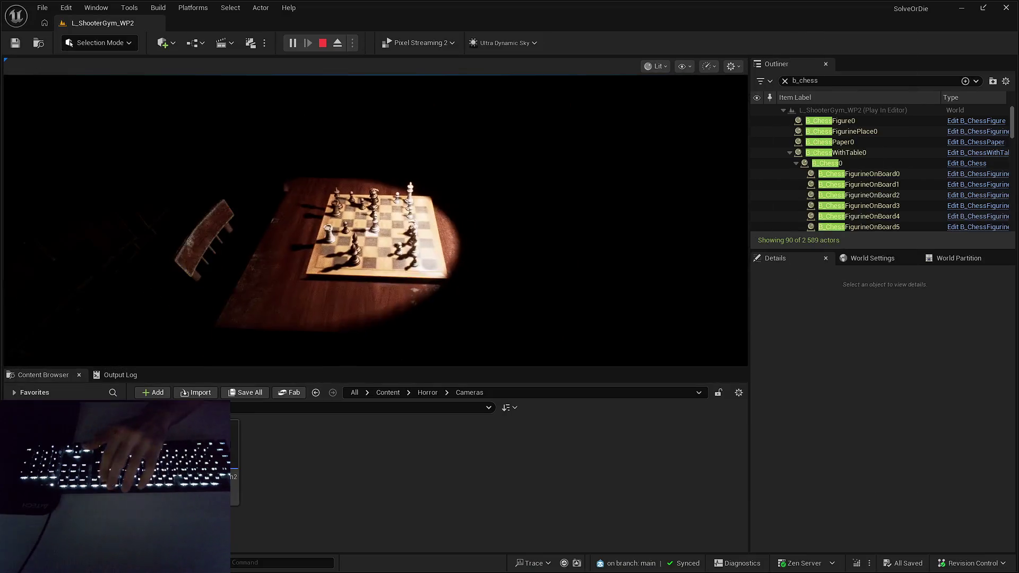
# - Open B_PlayerController from the Horror folder and view its Interaction event graph's debug object choice
pyautogui.hotkey('alt', 'Left')
pyautogui.scroll(-5, 430, 484)
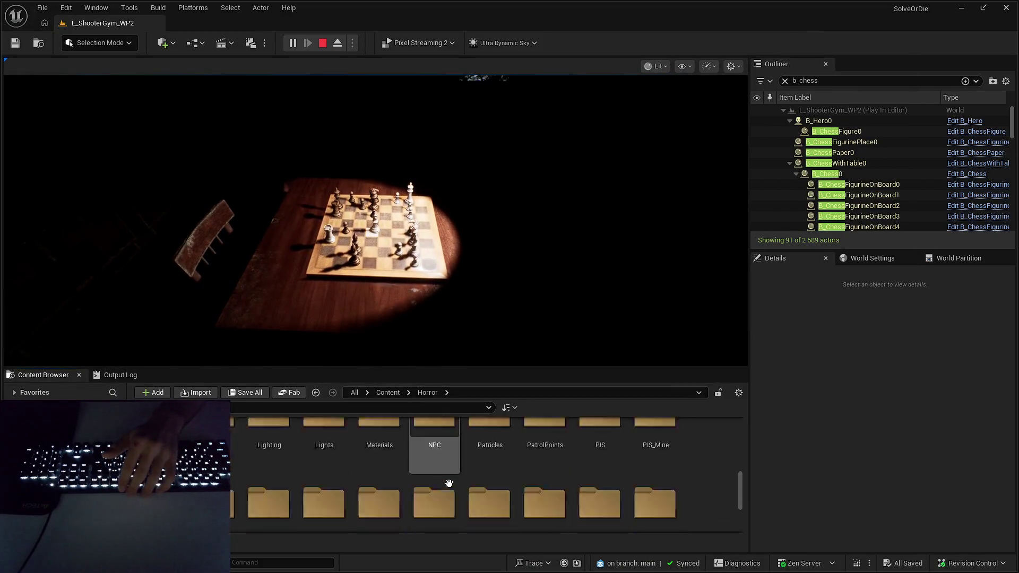
pyautogui.doubleClick(418, 484)
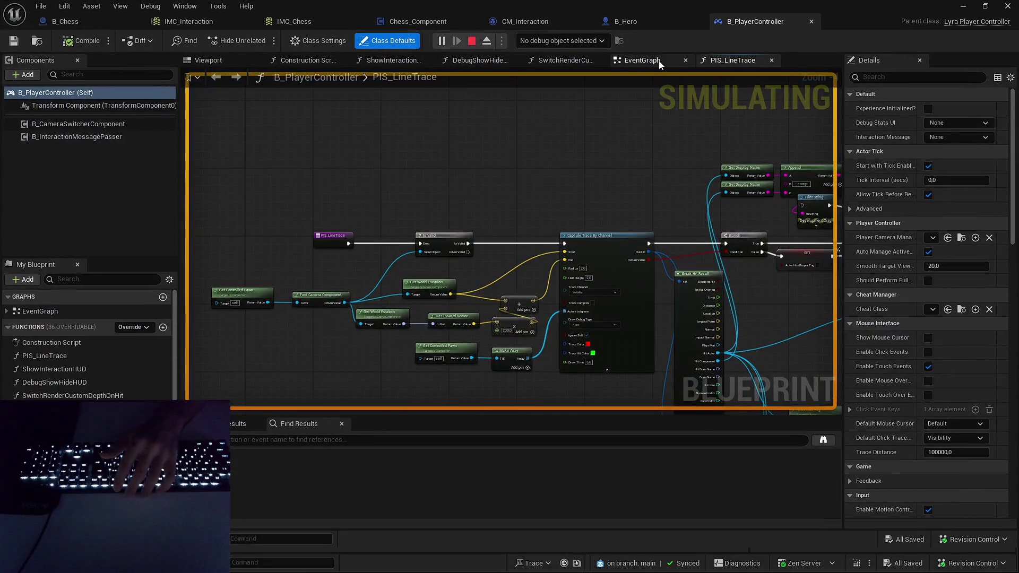
pyautogui.click(658, 60)
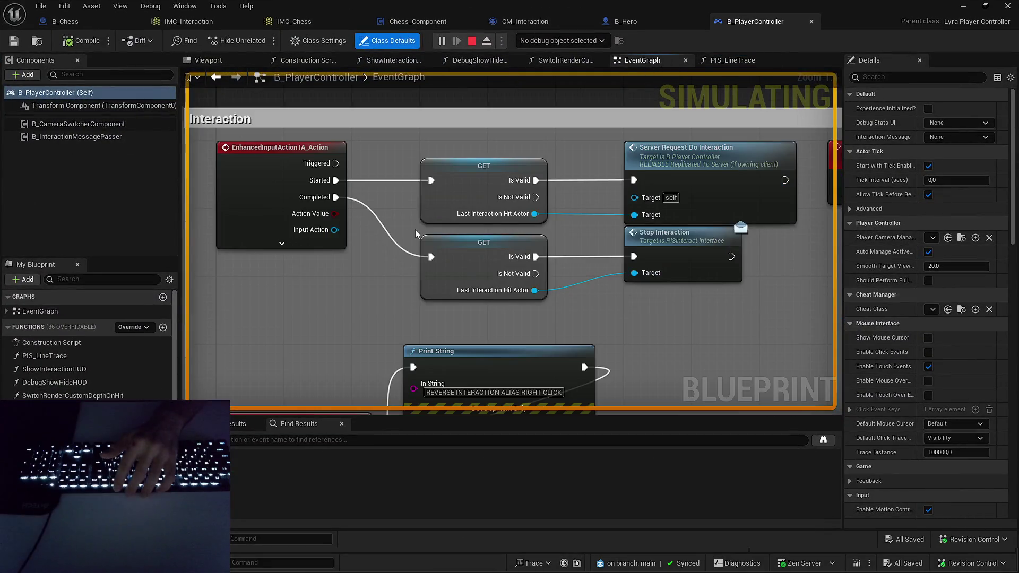
pyautogui.scroll(-3, 423, 223)
pyautogui.scroll(1, 419, 245)
pyautogui.click(563, 40)
# - Return to the running game and stop the play session with Esc
pyautogui.hotkey('alt', 'Tab')
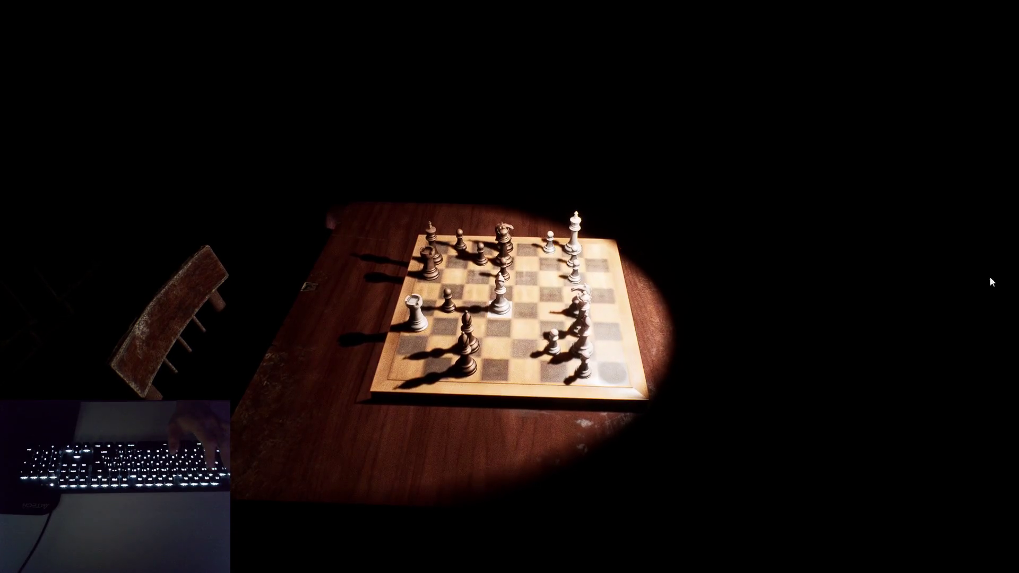
pyautogui.press('Escape')
pyautogui.scroll(-3, 744, 273)
pyautogui.scroll(-2, 744, 273)
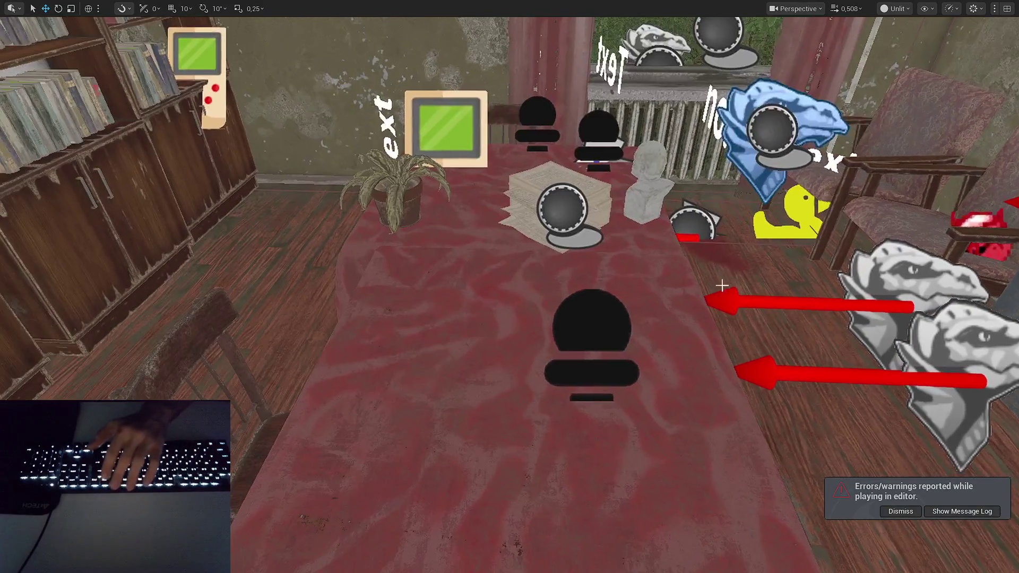
# - Restore the full editor layout and dismiss the play-session errors/warnings notice
pyautogui.press('F11')
pyautogui.click(895, 510)
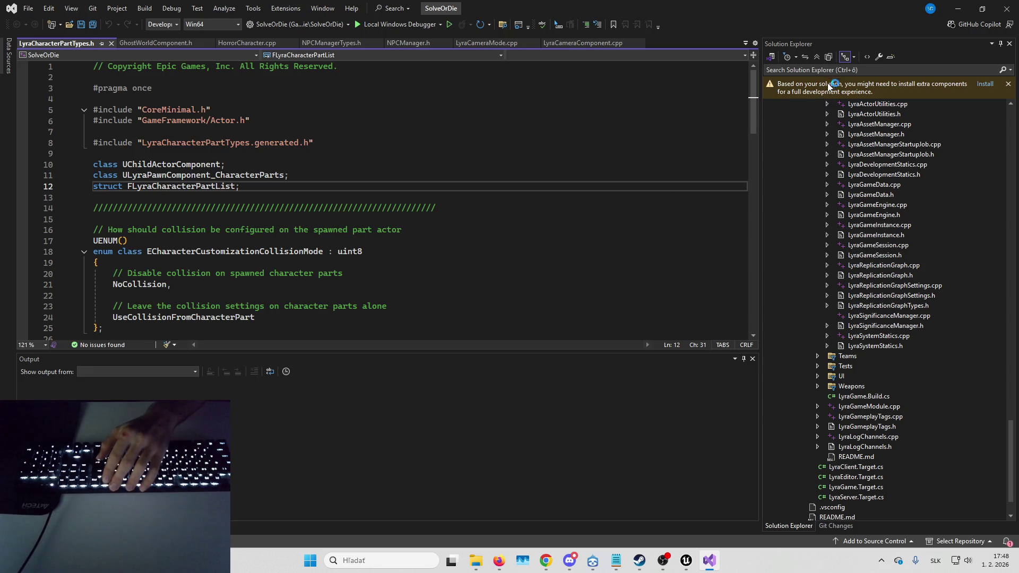
# - Find LyraHeroComponent.cpp via Solution Explorer search and open it in the editor
pyautogui.hotkey('ctrl', ';')
pyautogui.write("L'y")
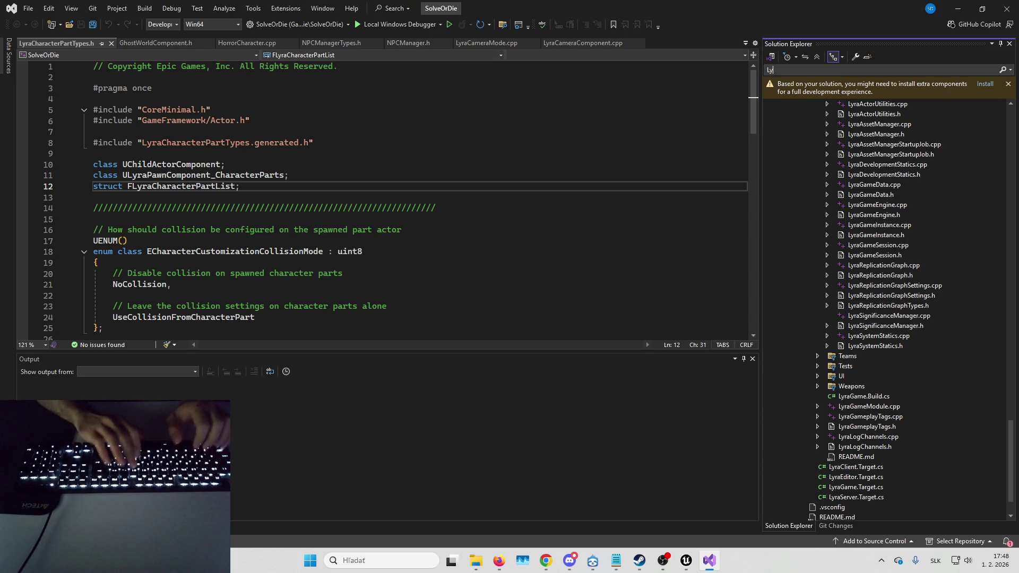
pyautogui.write('yraHeroComponent')
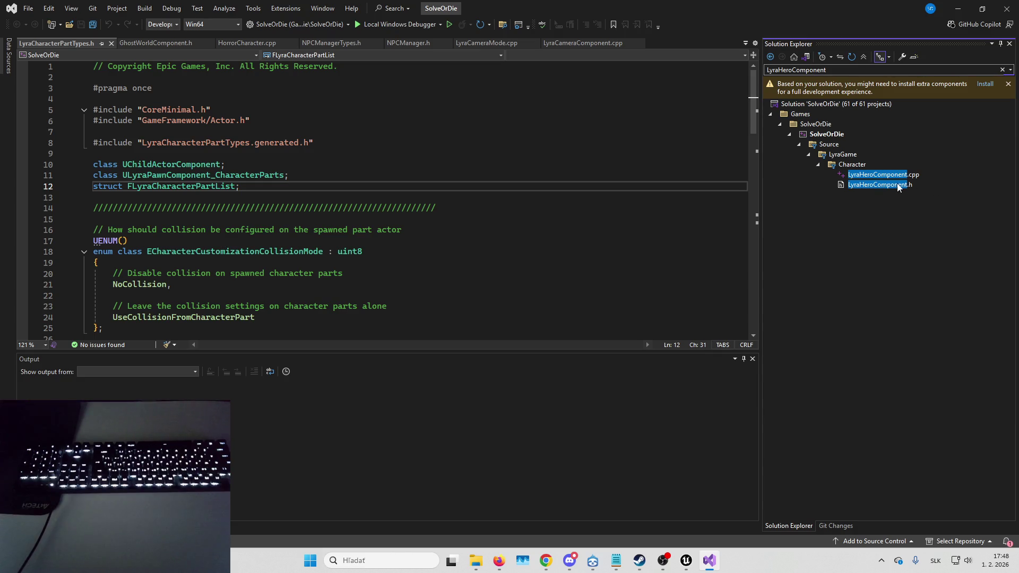
pyautogui.click(891, 176)
pyautogui.doubleClick(892, 175)
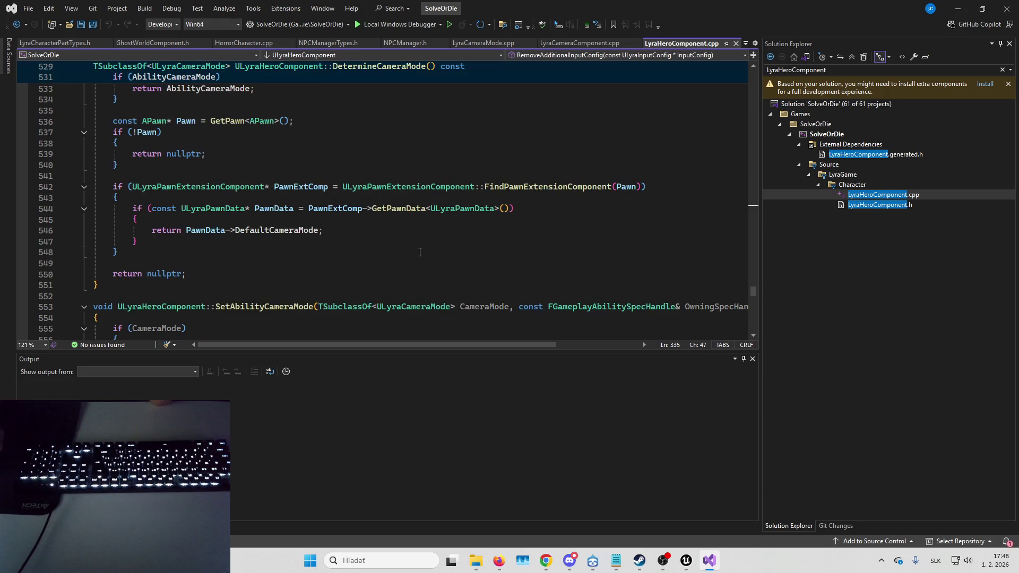
pyautogui.click(569, 561)
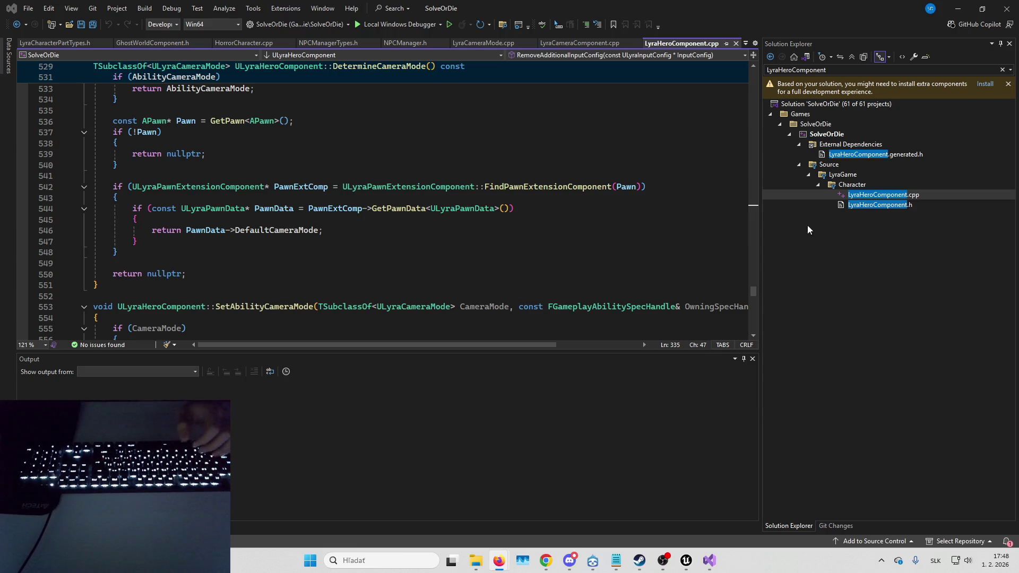
pyautogui.click(373, 242)
# - Search LyraHeroComponent.cpp for 'InteractionCameraMode' and jump to its first matches
pyautogui.click(393, 233)
pyautogui.hotkey('ctrl', 'f')
pyautogui.write('InteractionCameraMode')
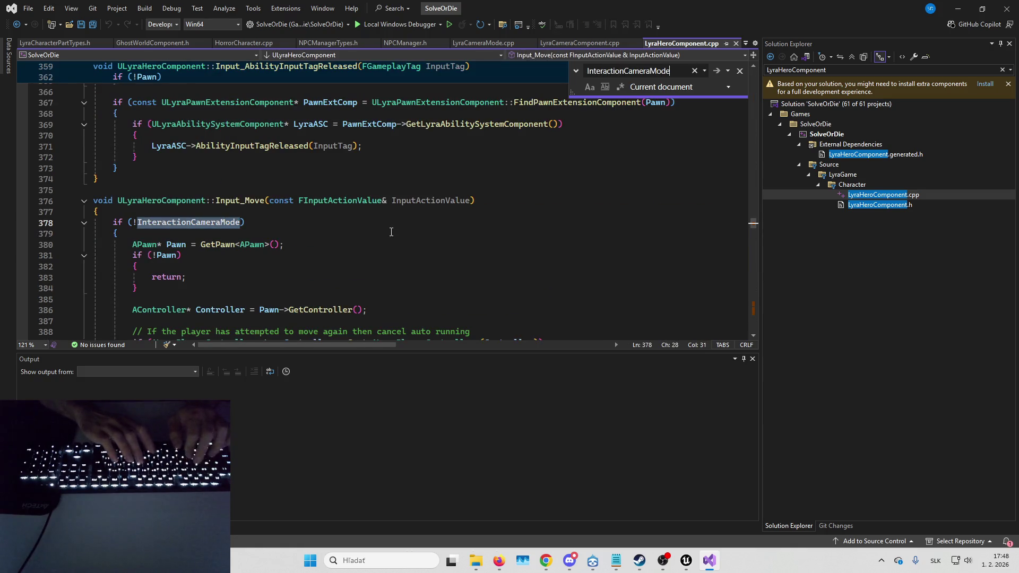
pyautogui.press('Return')
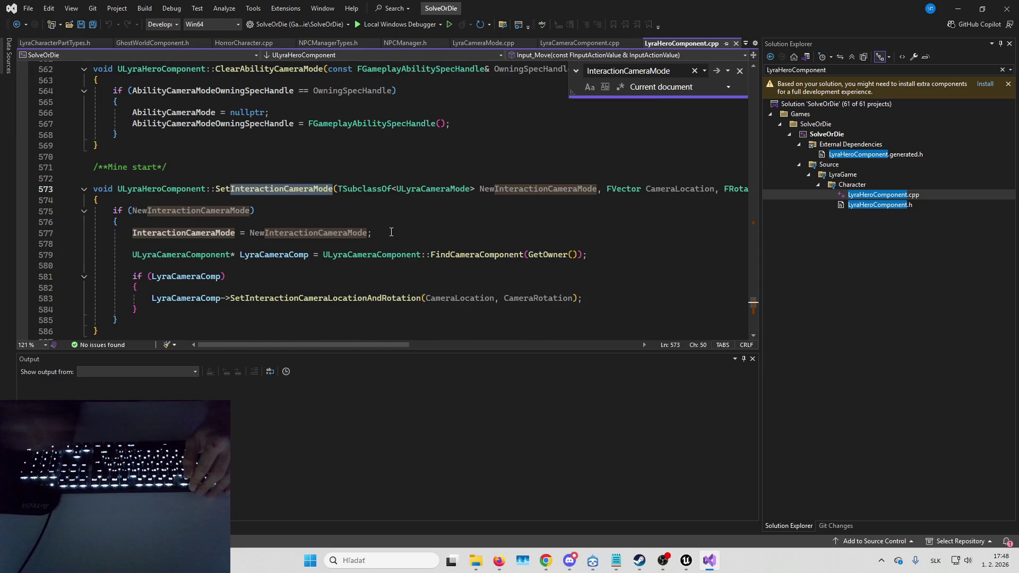
pyautogui.press('Return')
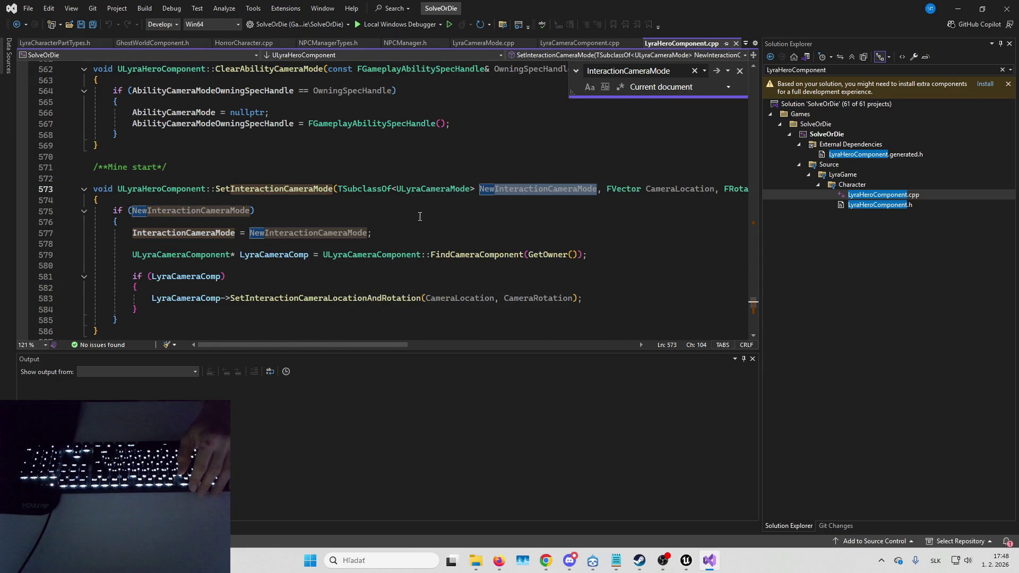
# - Step through the remaining InteractionCameraMode matches, then go to SetInteractionCameraLocationAndRotation's definition
pyautogui.moveTo(403, 345)
pyautogui.mouseDown()
pyautogui.moveTo(469, 345)
pyautogui.moveTo(333, 344)
pyautogui.mouseUp()
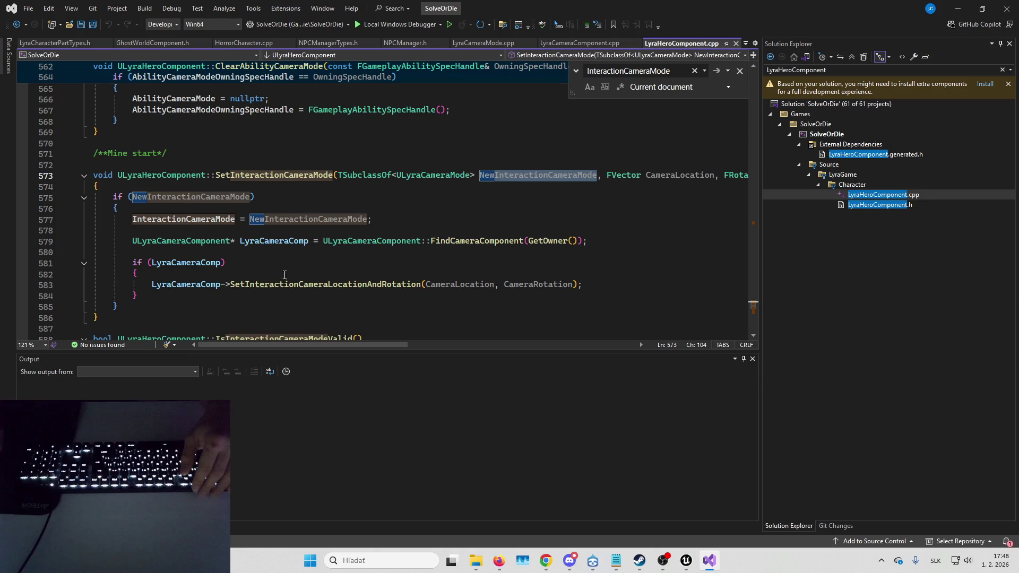
pyautogui.scroll(-3, 357, 233)
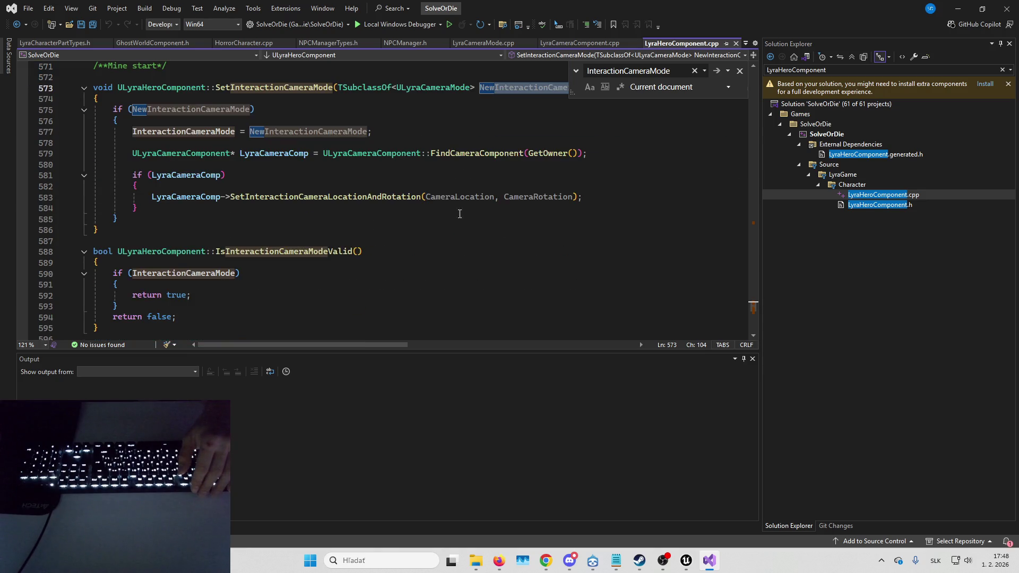
pyautogui.scroll(-5, 484, 227)
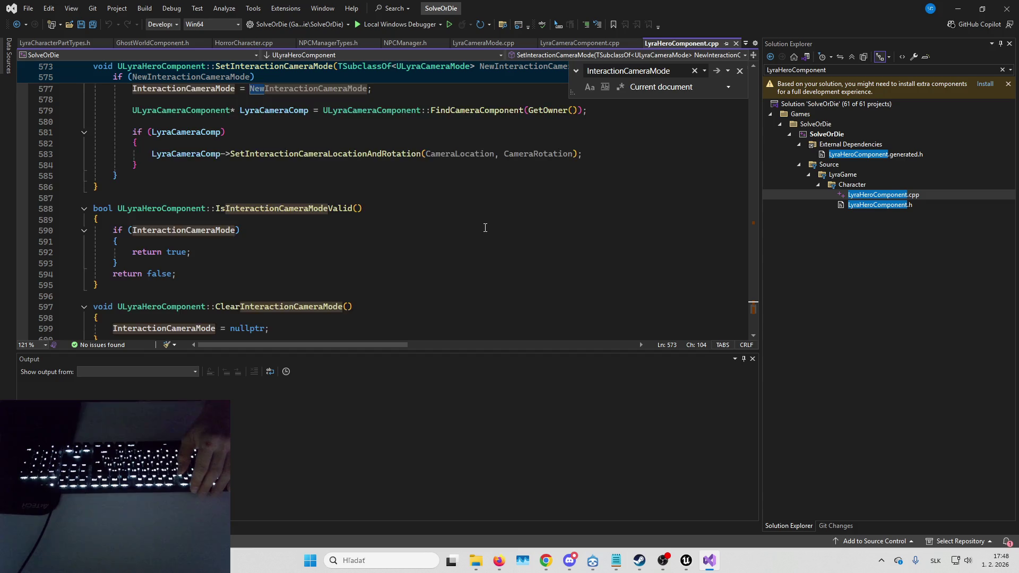
pyautogui.scroll(4, 476, 229)
pyautogui.scroll(-4, 373, 208)
pyautogui.press('Return')
pyautogui.press('Return')
pyautogui.press('Return')
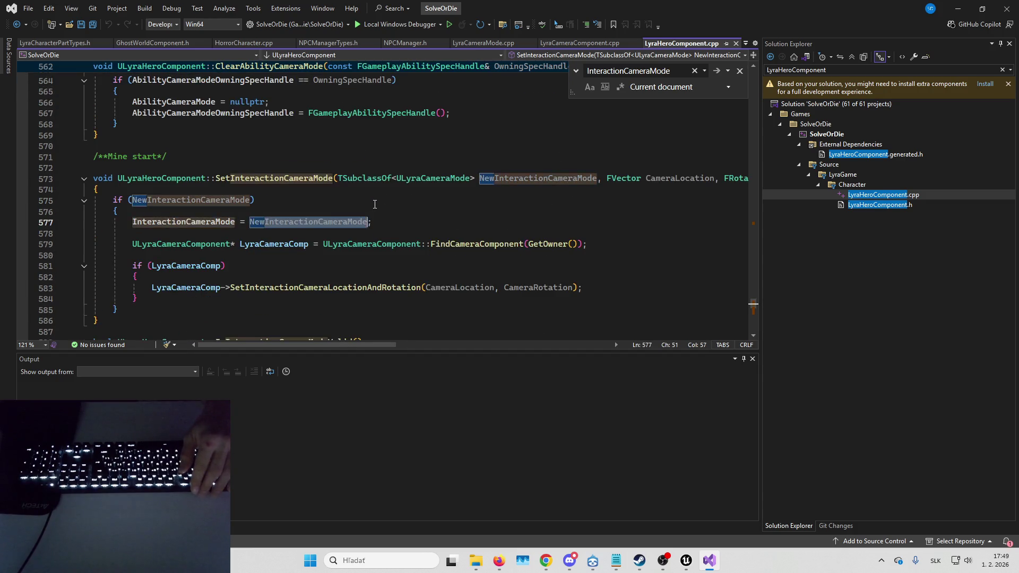
pyautogui.press('Return')
pyautogui.press('Return')
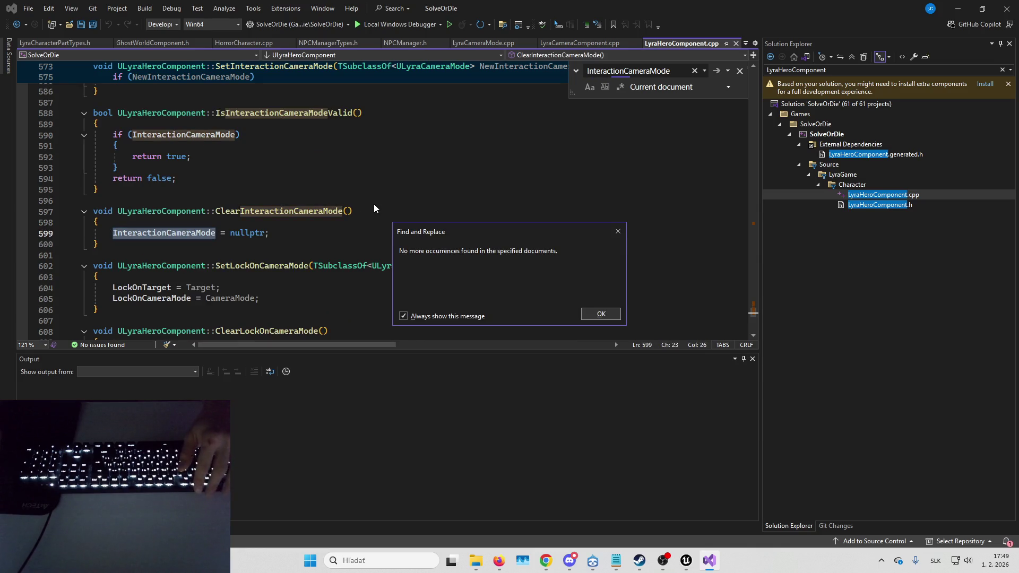
pyautogui.press('Return')
pyautogui.scroll(4, 379, 204)
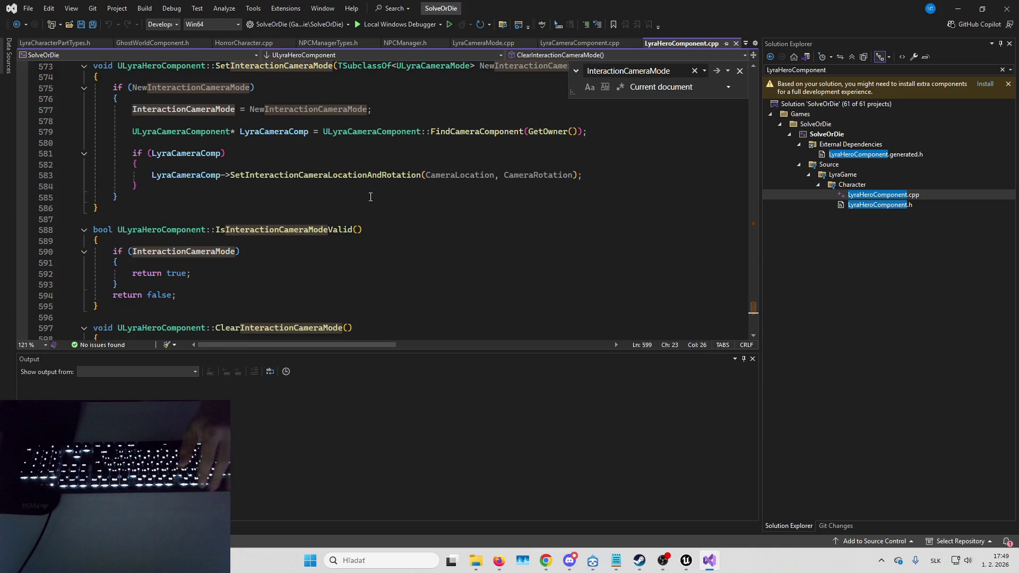
pyautogui.keyDown('ctrl'); pyautogui.click(323, 175); pyautogui.keyUp('ctrl')
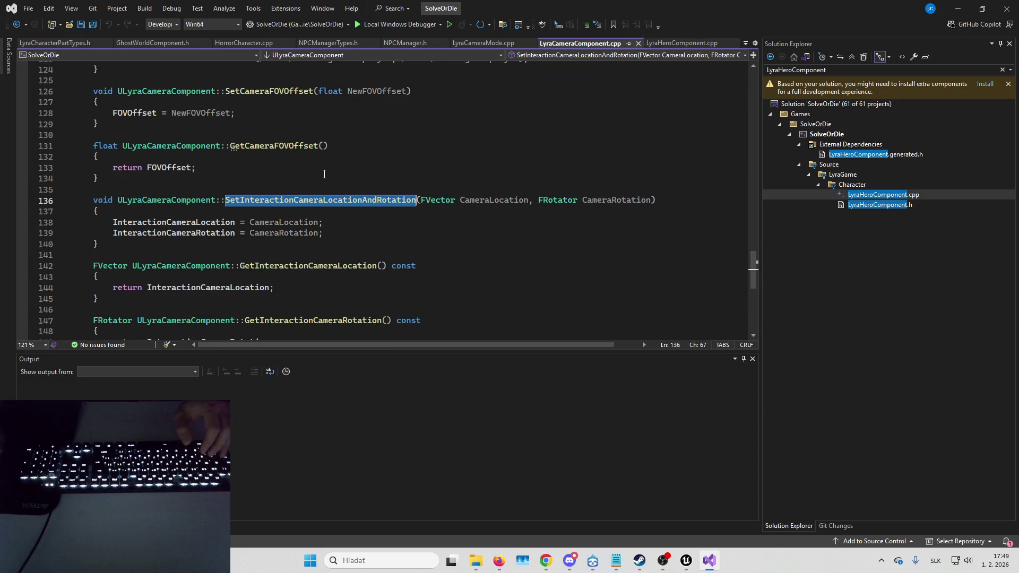
# - Search 'determine' in LyraCameraComponent.cpp to find the DetermineCameraModeDelegate call in UpdateCameraModes
pyautogui.click(394, 231)
pyautogui.hotkey('ctrl', 'f')
pyautogui.write('InteractionCameraMode')
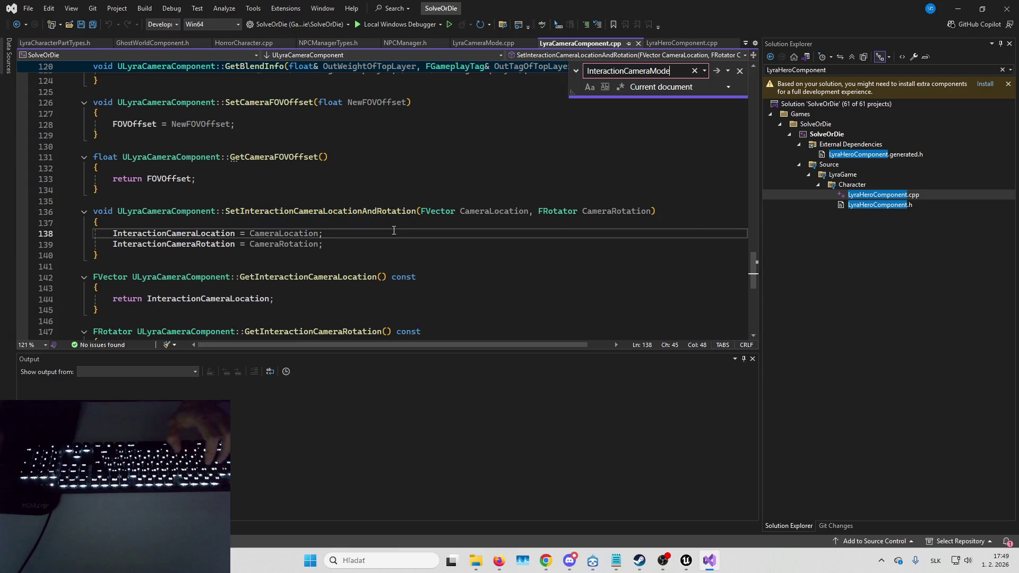
pyautogui.press('Escape')
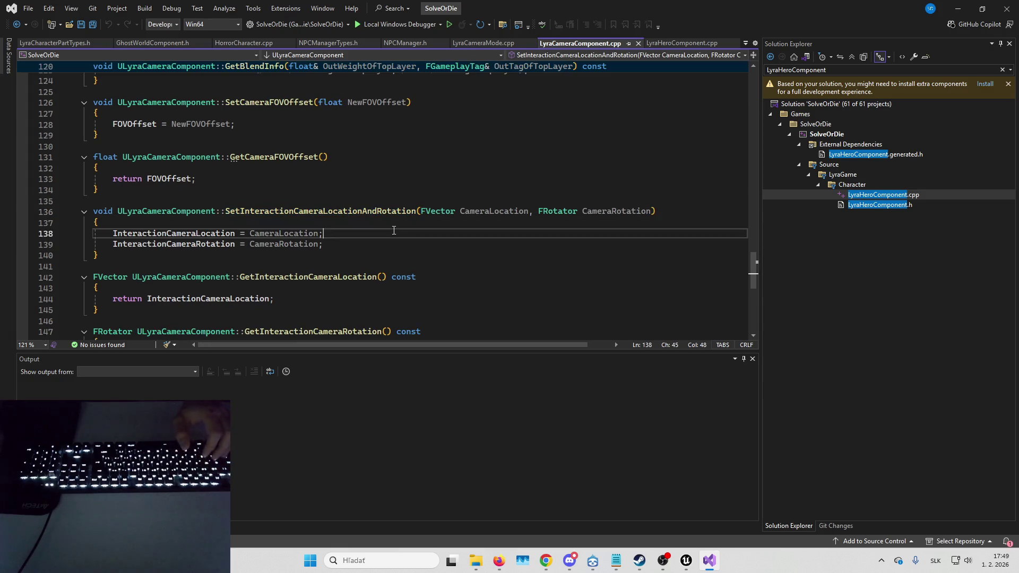
pyautogui.hotkey('ctrl', 'f')
pyautogui.write('deter')
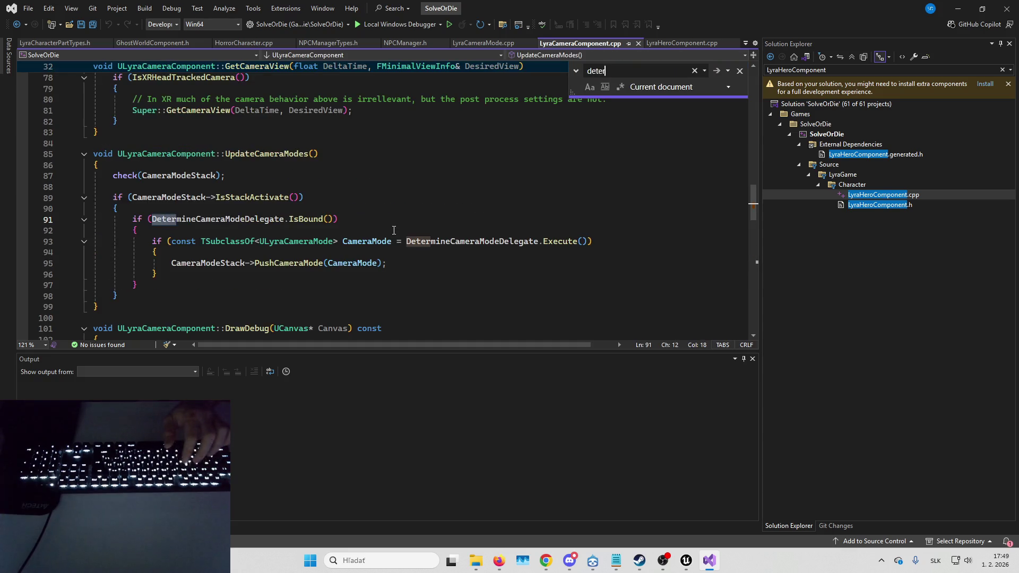
pyautogui.write('mine')
pyautogui.press('Return')
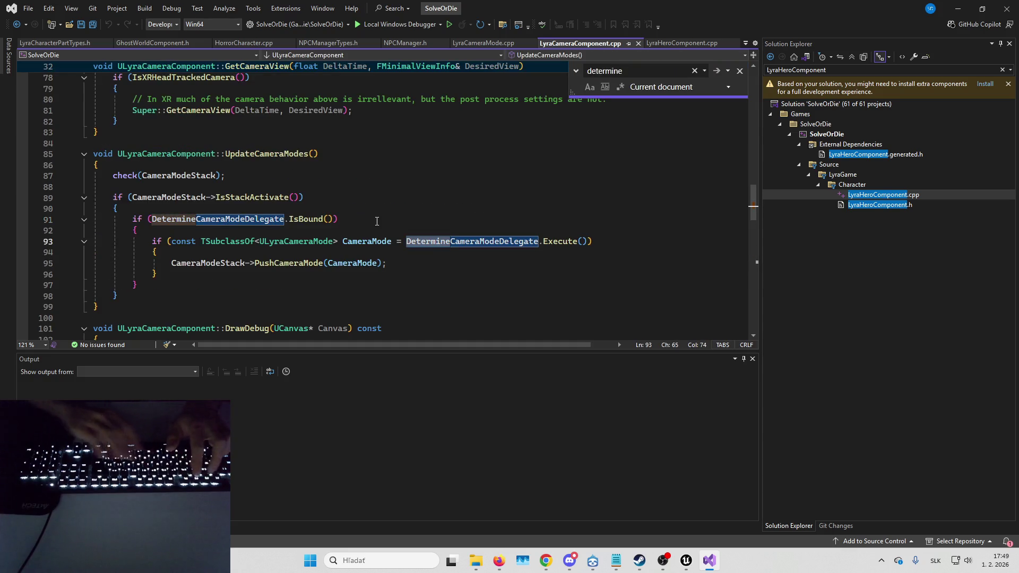
pyautogui.press('Return')
pyautogui.press('Return')
pyautogui.press('Return')
pyautogui.press('Return')
pyautogui.press('Return')
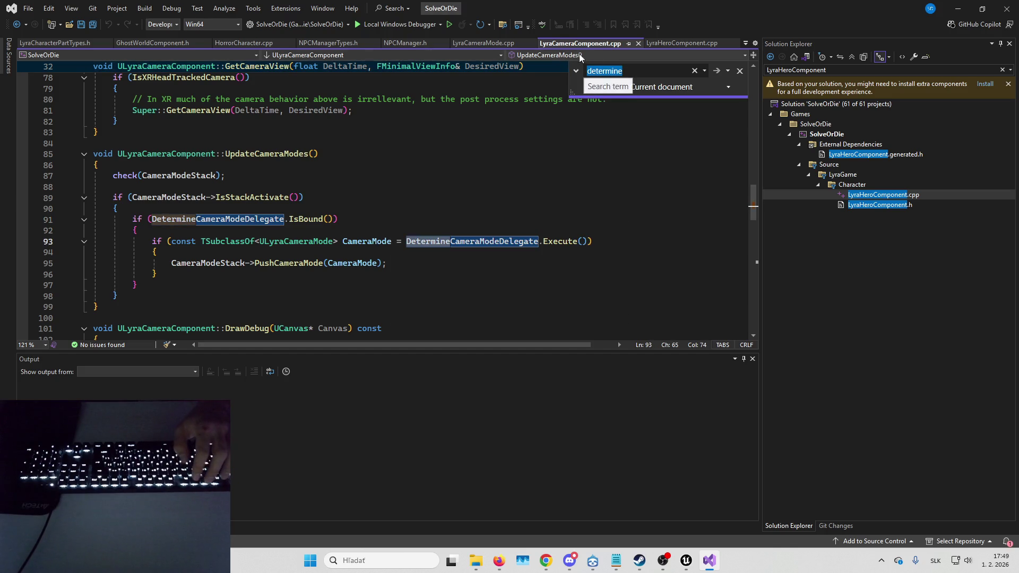
# - Find ULyraHeroComponent::DetermineCameraMode in LyraHeroComponent.cpp by searching 'determine'
pyautogui.click(675, 46)
pyautogui.hotkey('ctrl', 'f')
pyautogui.press('BackSpace')
pyautogui.write('determine')
pyautogui.press('Return')
pyautogui.press('Return')
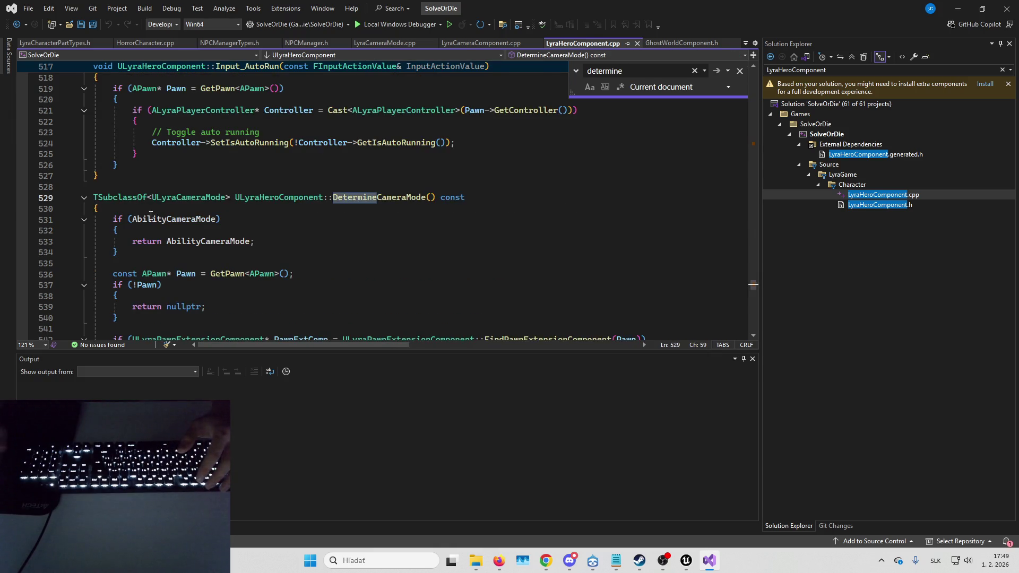
pyautogui.scroll(-4, 148, 214)
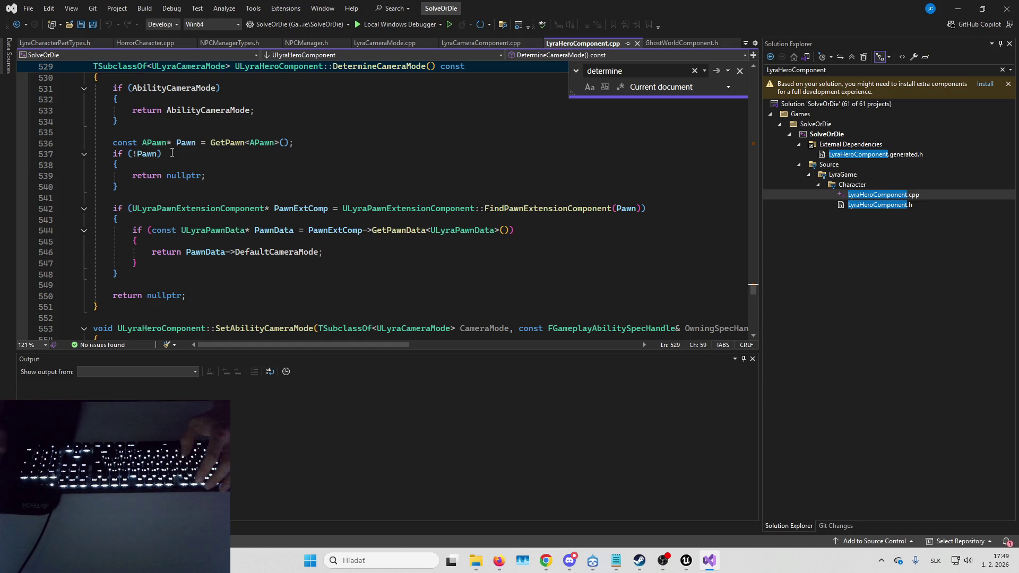
pyautogui.scroll(3, 183, 219)
pyautogui.press('Escape')
pyautogui.click(399, 211)
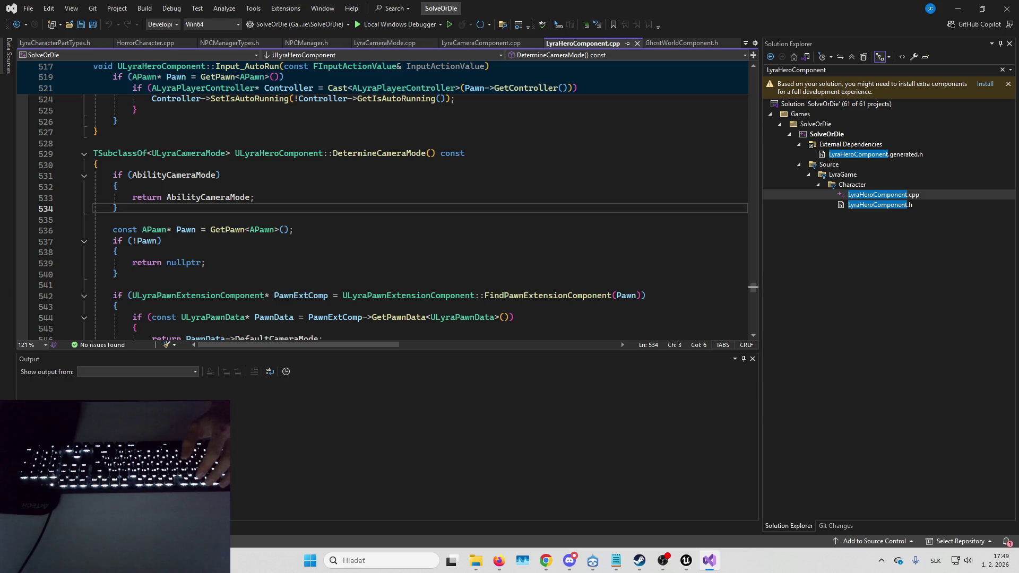
pyautogui.press('super+e')
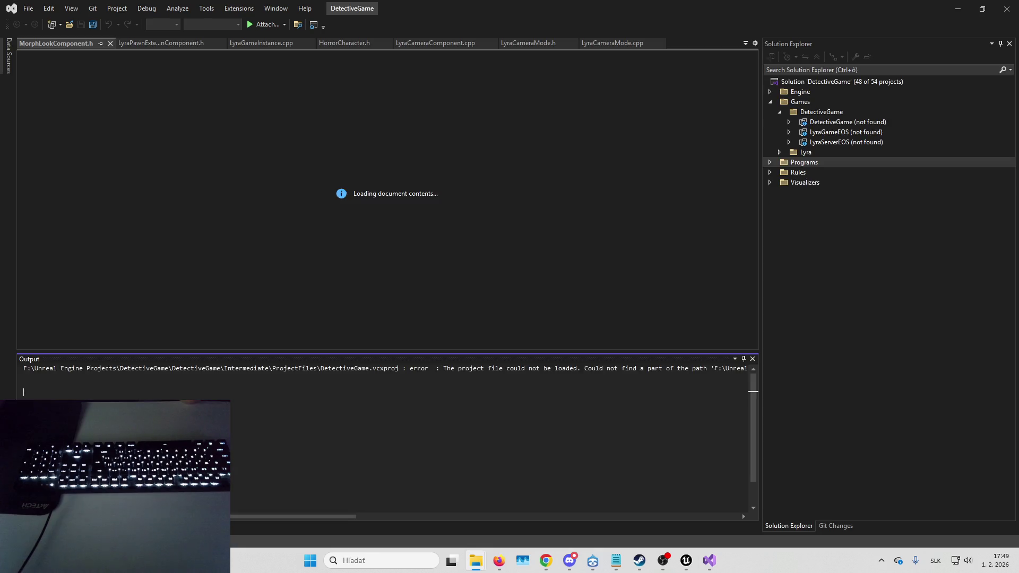
pyautogui.hotkey('alt', 'Tab')
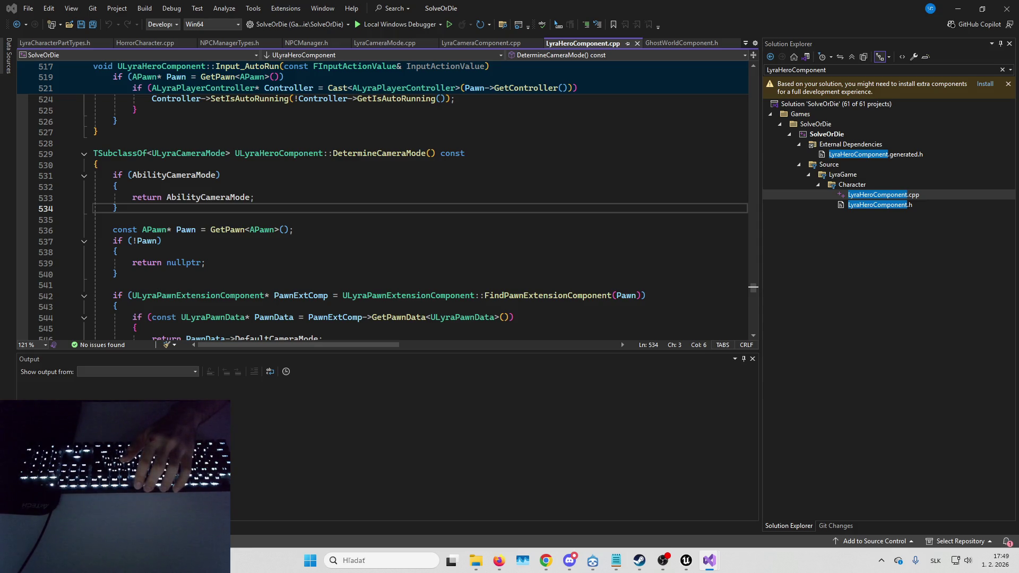
pyautogui.press('super+d')
pyautogui.press('super+d')
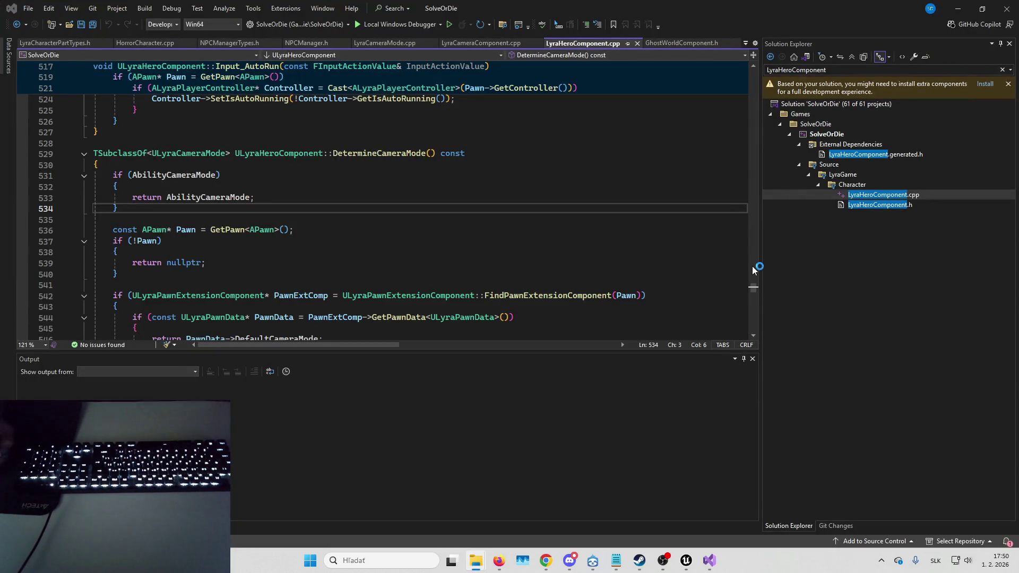
pyautogui.moveTo(534, 296)
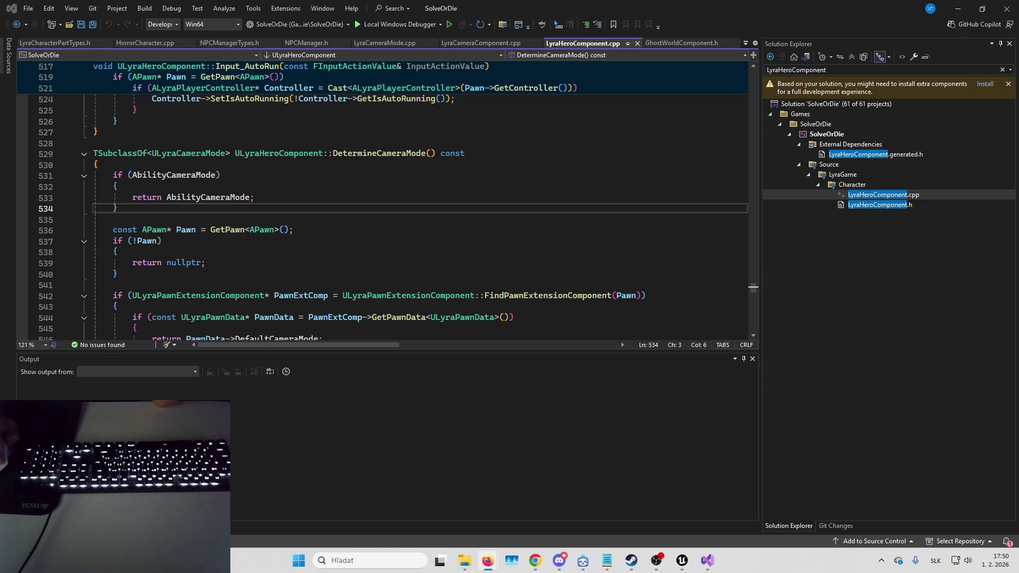
pyautogui.click(698, 425)
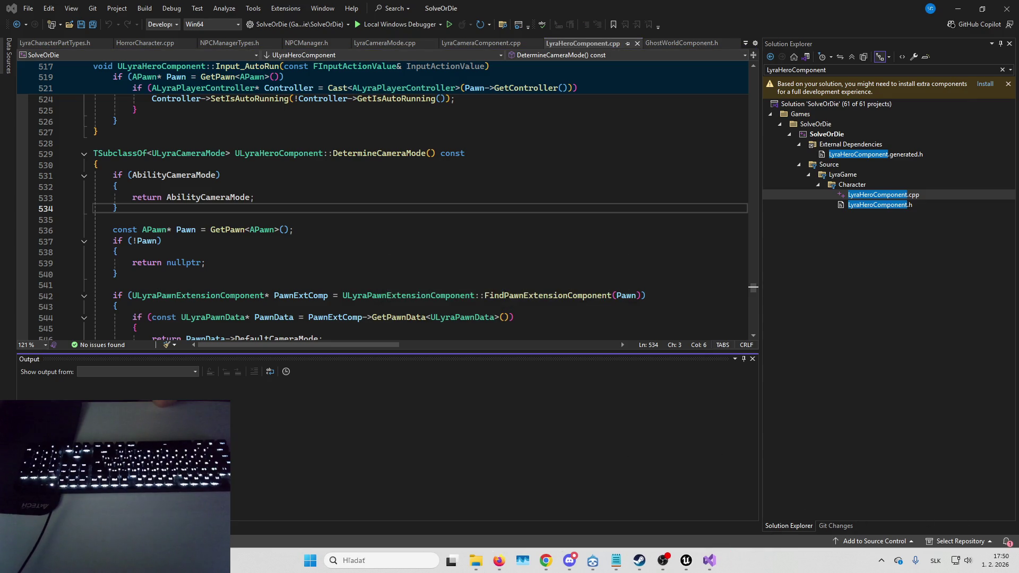
pyautogui.moveTo(711, 558)
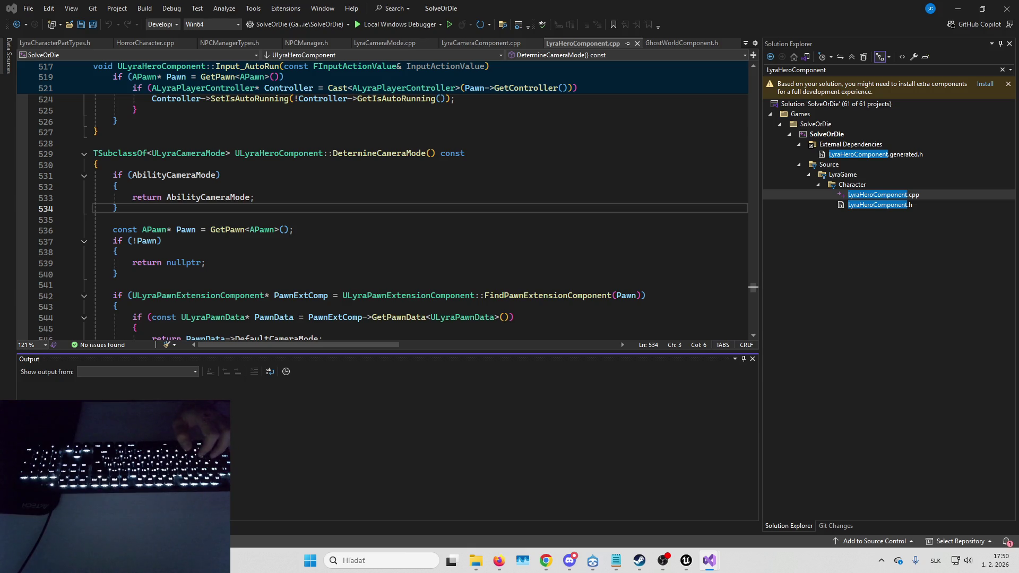
pyautogui.click(158, 167)
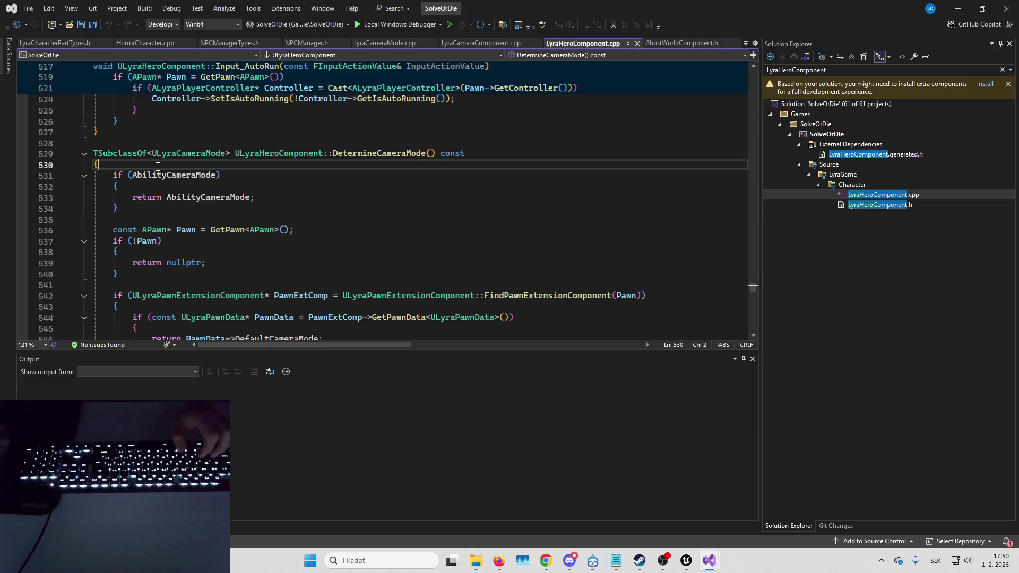
# - Paste the LockOnCameraMode and InteractionCameraMode checks ahead of AbilityCameraMode in DetermineCameraMode
pyautogui.press('Return')
pyautogui.write('if (LockOnCameraMode) \t{ \t\treturn LockOnCameraMode; \t}  \tif (InteractionCameraMode) \t{ \t\treturn InteractionCameraMode; \t}')
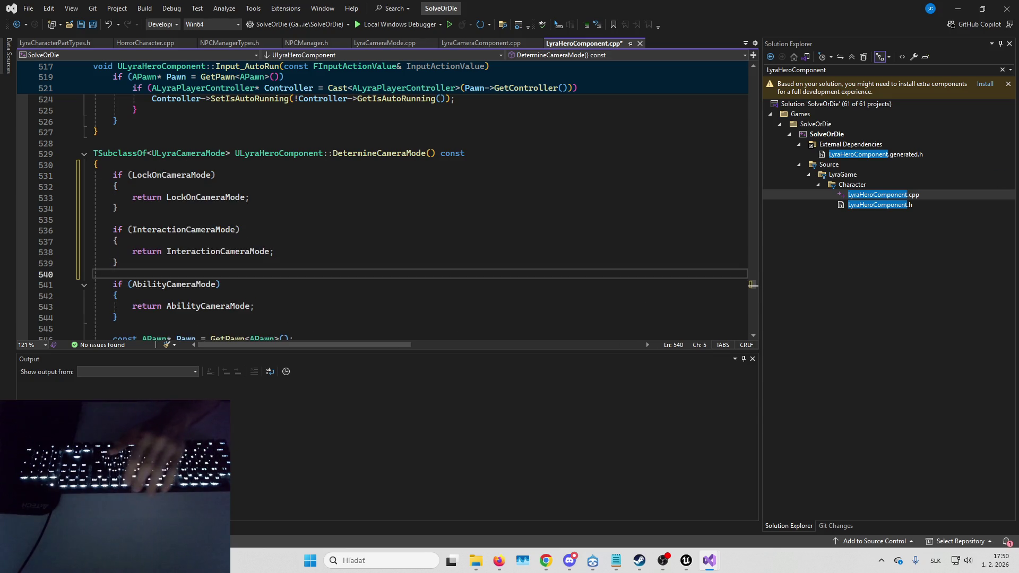
pyautogui.scroll(-5, 711, 211)
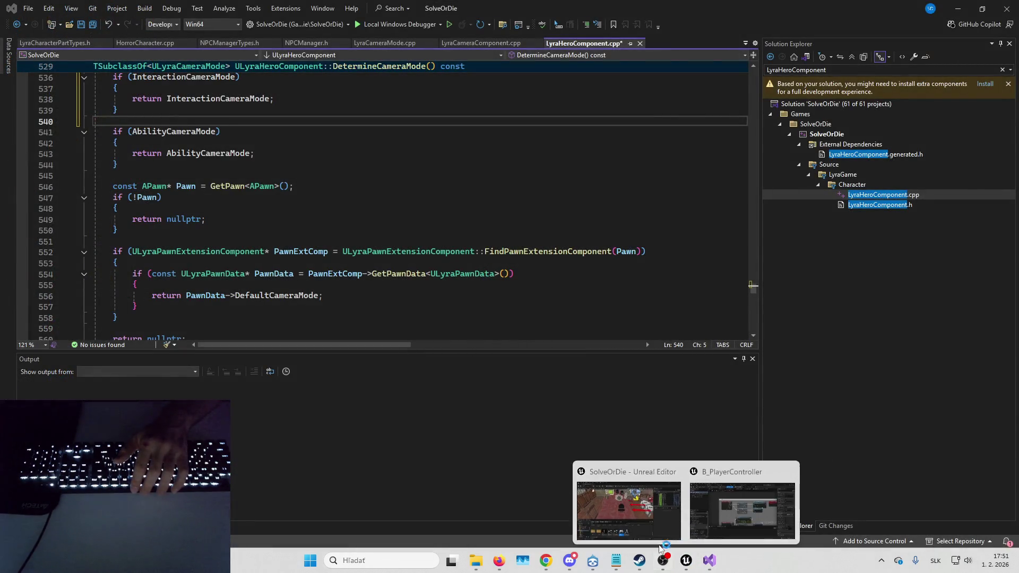
# - Maximize the SolveOrDie Unreal Editor, then return to Visual Studio's Build menu
pyautogui.click(661, 472)
pyautogui.click(984, 8)
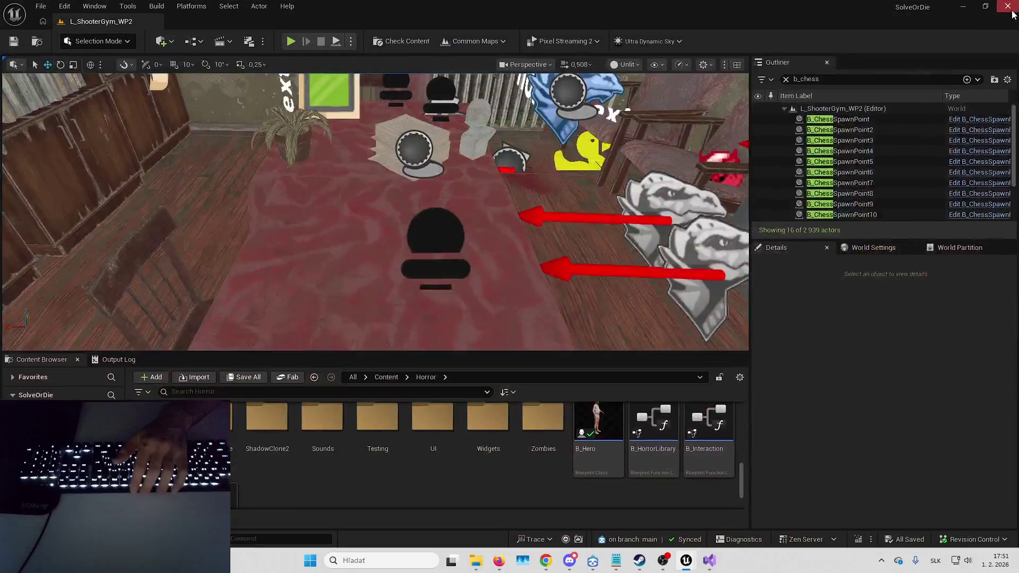
pyautogui.hotkey('alt', 'Tab')
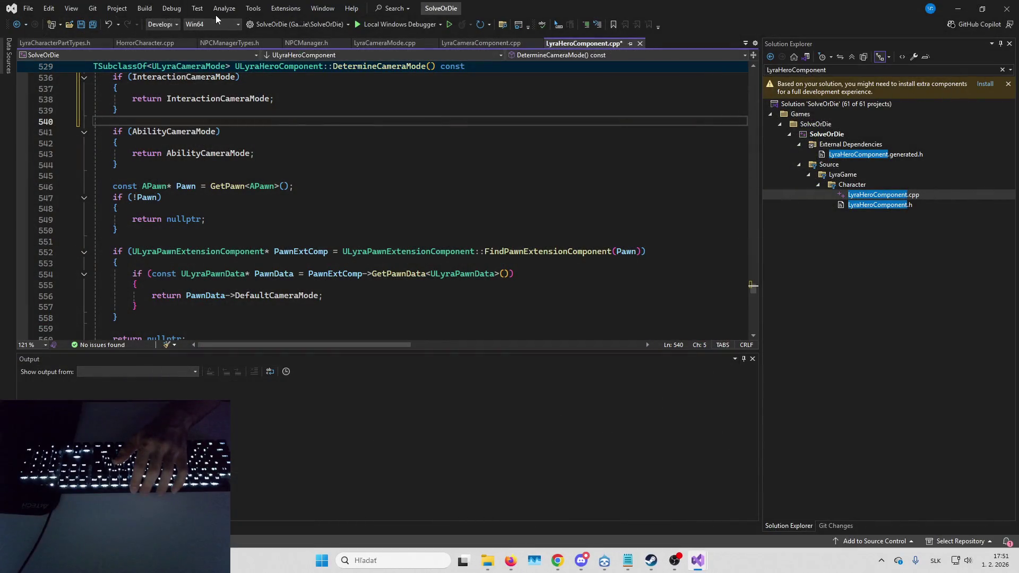
pyautogui.click(145, 8)
# - Load the Text Compare! website in Firefox
pyautogui.press('Escape')
pyautogui.hotkey('alt', 'Tab')
pyautogui.write('text compare')
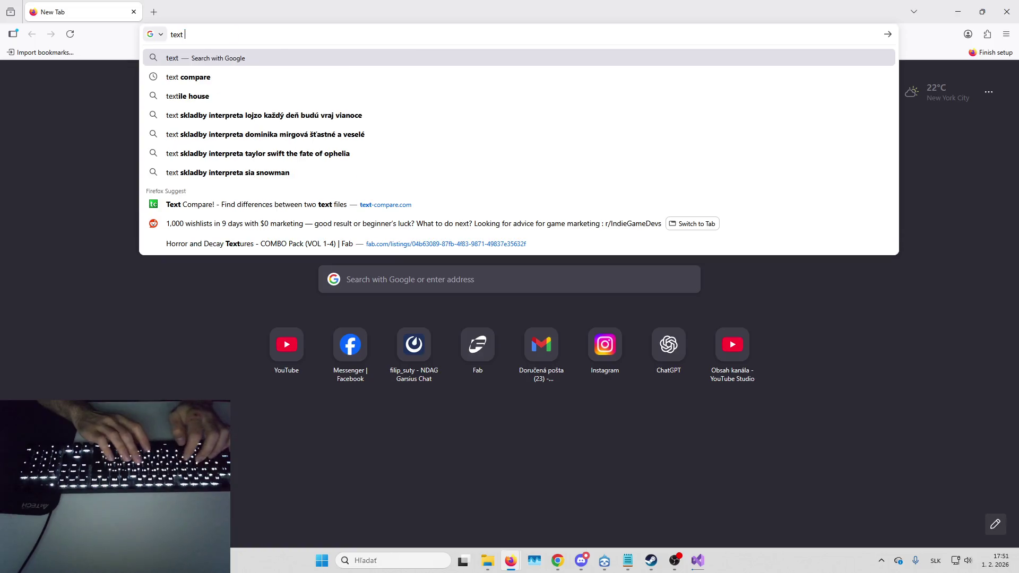
pyautogui.press('Down')
pyautogui.press('Down')
pyautogui.press('Down')
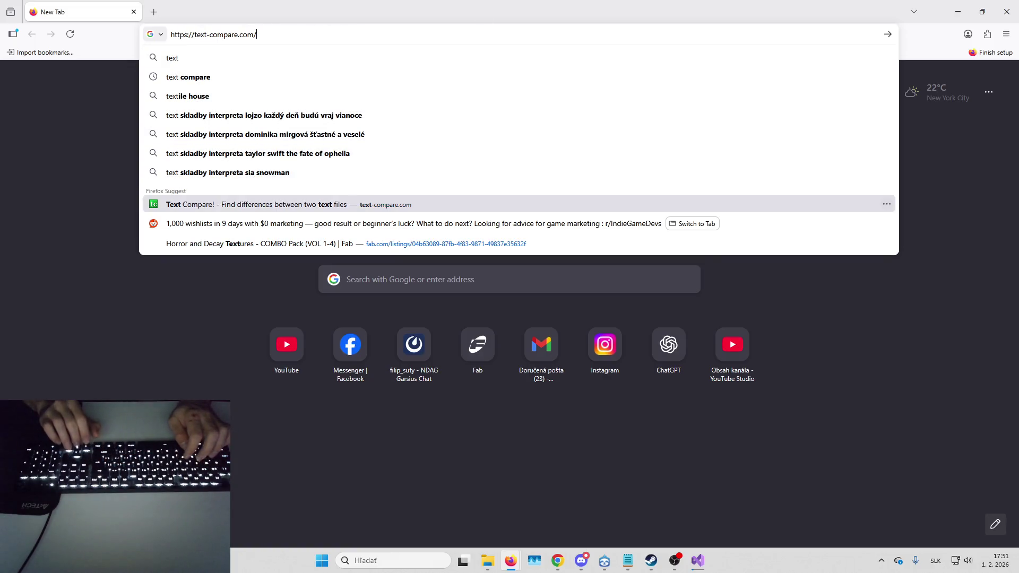
pyautogui.press('Return')
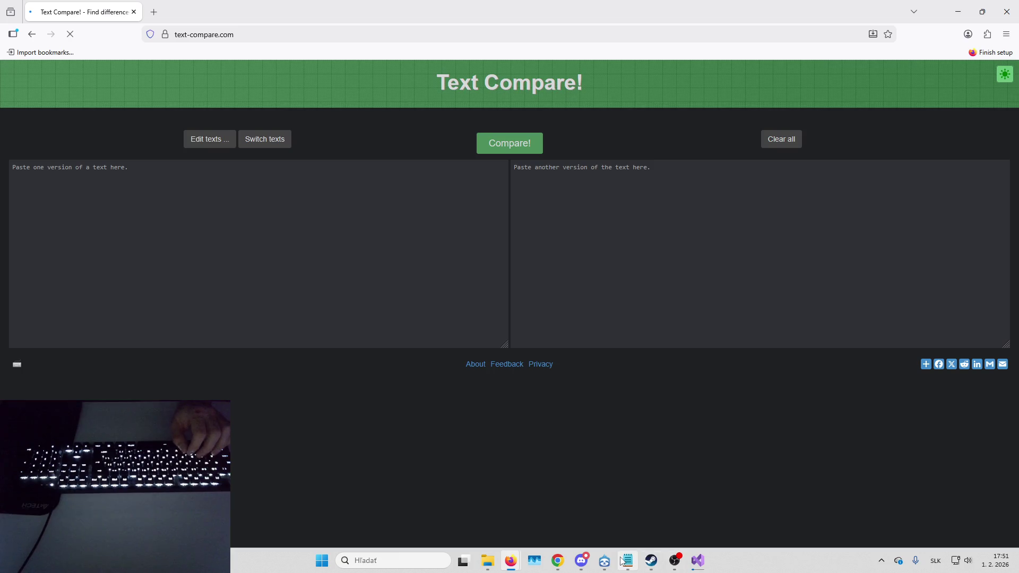
# - Compare the whole current LyraHeroComponent.cpp (left) against the other code version (right)
pyautogui.moveTo(695, 557)
pyautogui.click(670, 496)
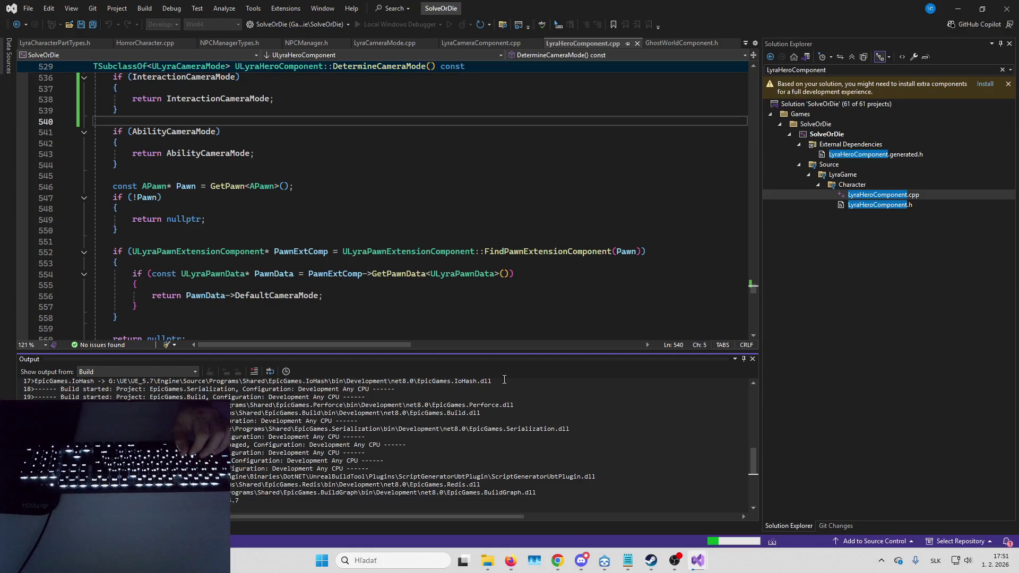
pyautogui.hotkey('ctrl', 'a')
pyautogui.hotkey('ctrl', 'c')
pyautogui.moveTo(511, 561)
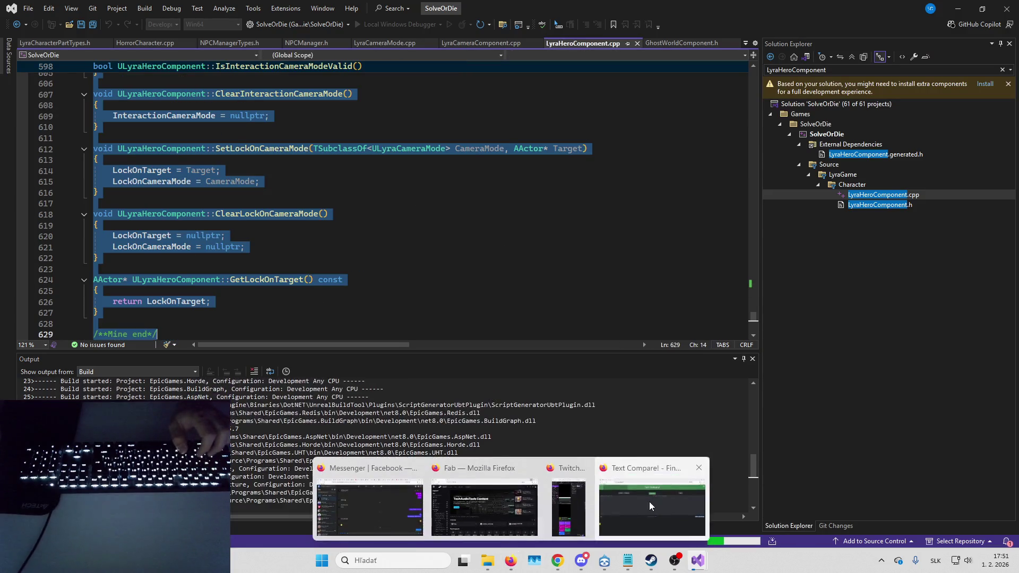
pyautogui.click(647, 502)
pyautogui.click(404, 284)
pyautogui.hotkey('ctrl', 'v')
pyautogui.hotkey('alt', 'Tab')
pyautogui.click(669, 221)
pyautogui.hotkey('ctrl', 'v')
pyautogui.hotkey('ctrl', 'Return')
# - Review the diff, including Input_Crouch gated by InteractionCameraMode and HidingComp checks
pyautogui.scroll(-20, 648, 191)
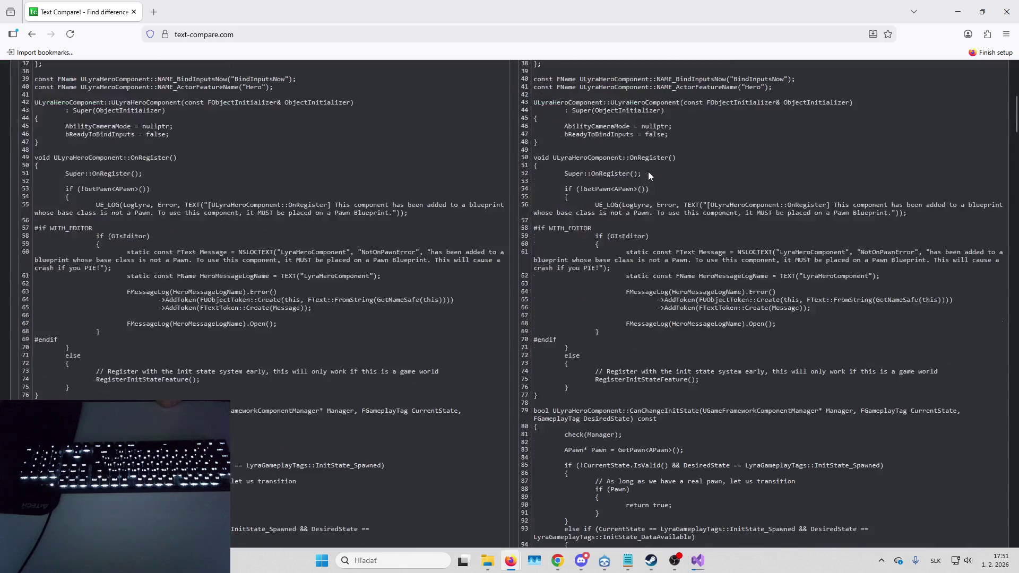
pyautogui.scroll(-2, 661, 180)
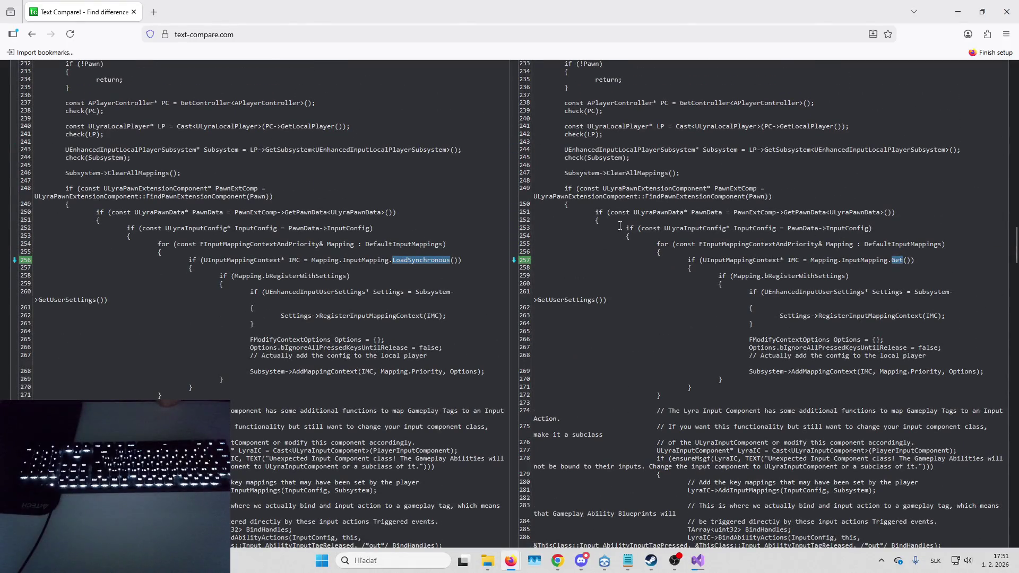
pyautogui.scroll(-20, 615, 226)
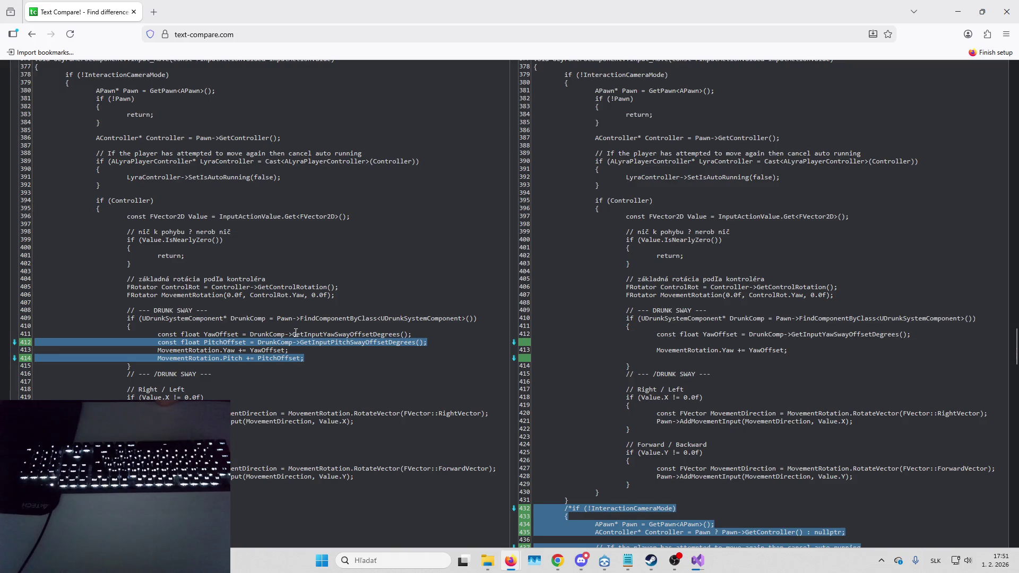
pyautogui.scroll(-5, 413, 331)
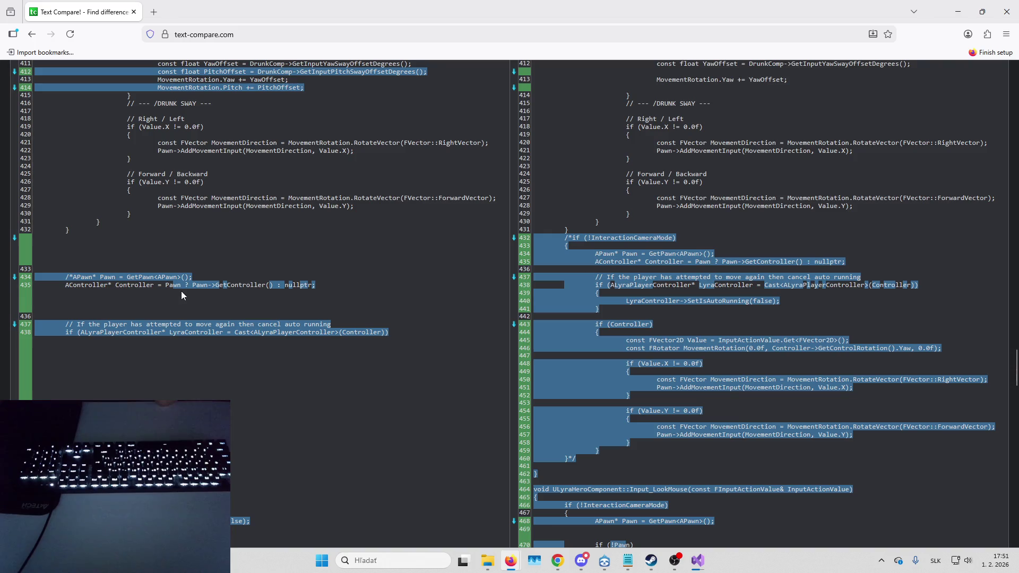
pyautogui.scroll(-2, 437, 309)
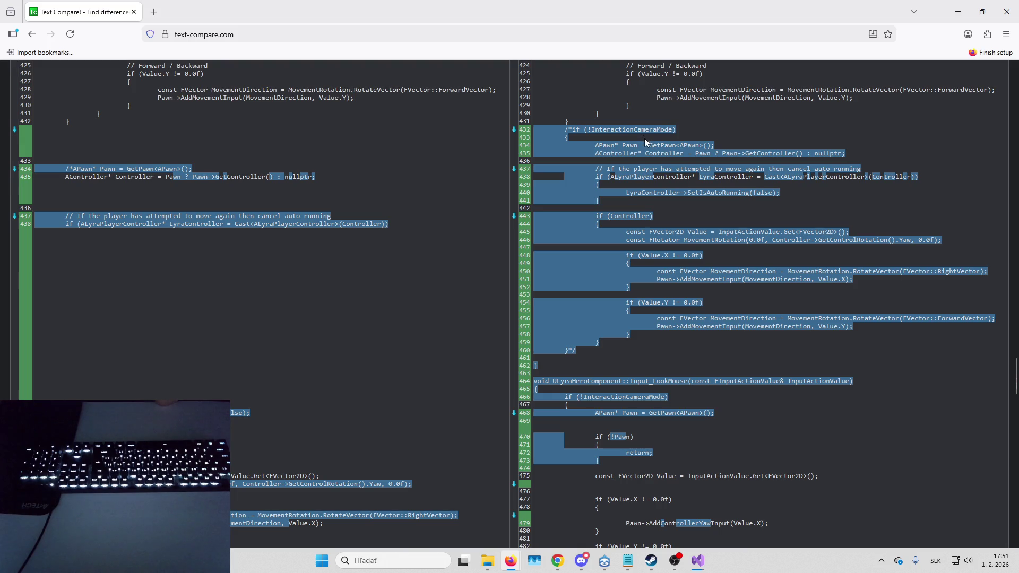
pyautogui.scroll(5, 421, 243)
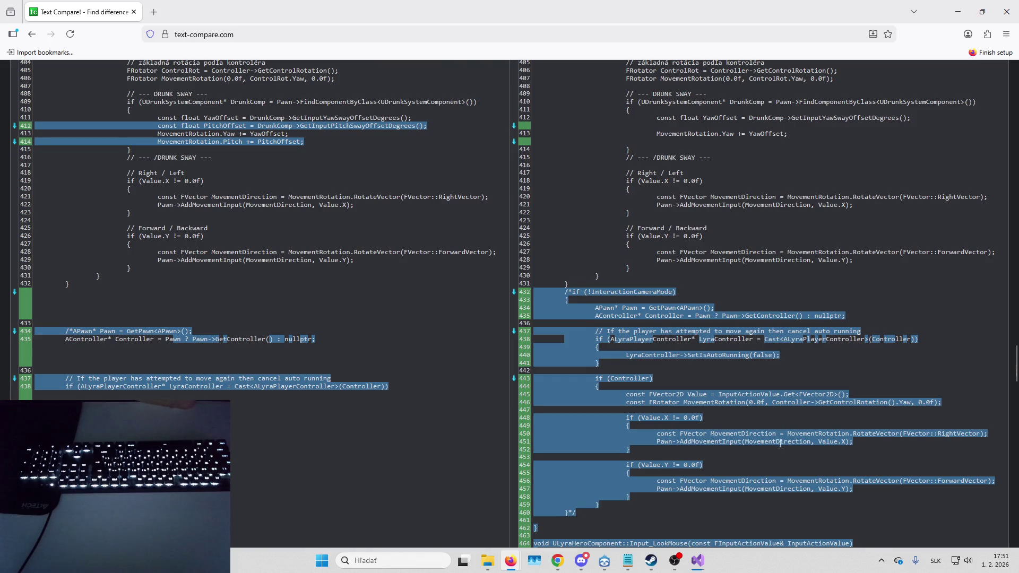
pyautogui.scroll(10, 356, 281)
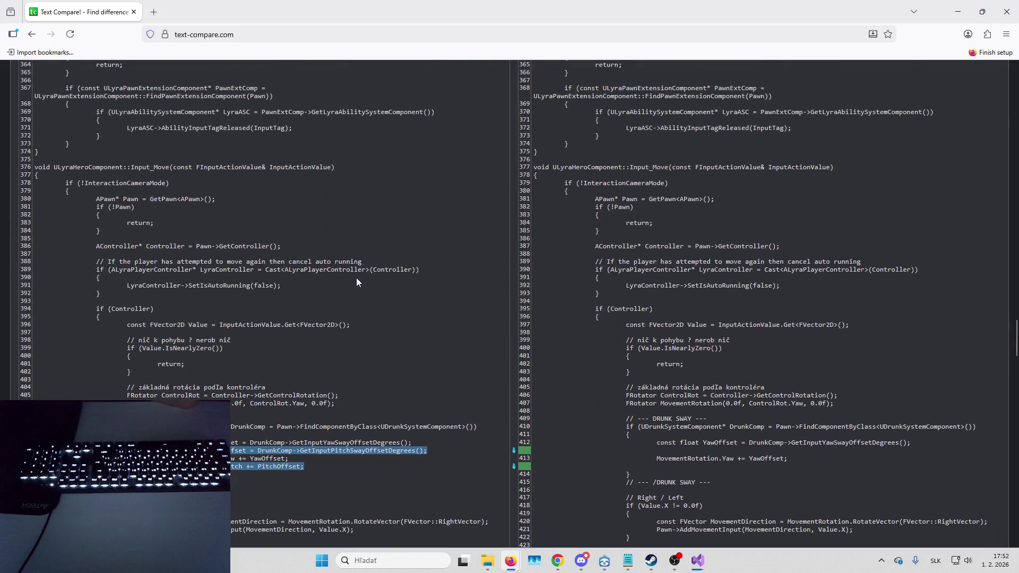
pyautogui.scroll(-15, 361, 275)
pyautogui.moveTo(364, 276)
pyautogui.mouseDown()
pyautogui.moveTo(690, 268)
pyautogui.moveTo(705, 278)
pyautogui.mouseUp()
pyautogui.scroll(-15, 706, 278)
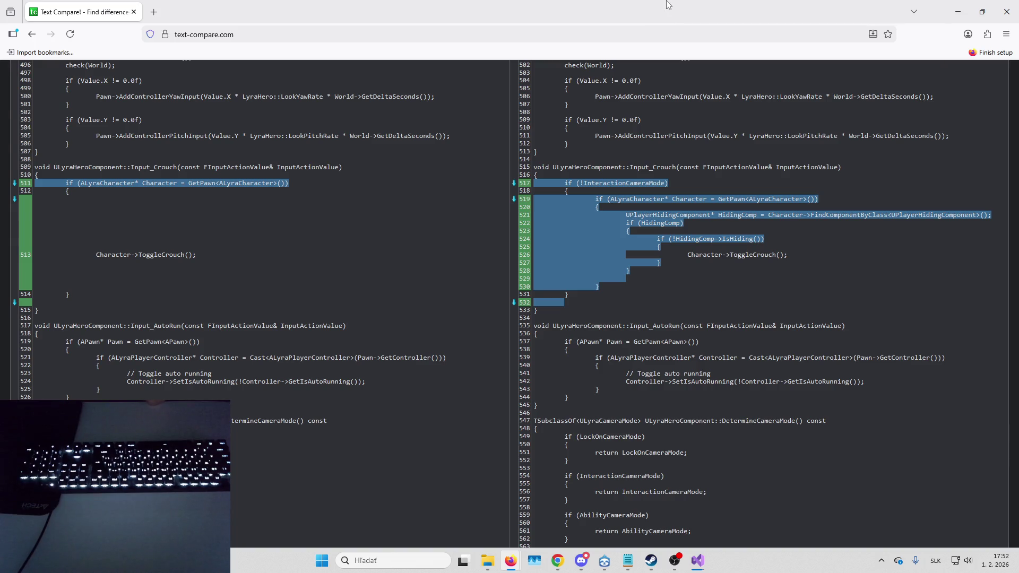
pyautogui.hotkey('alt', 'Tab')
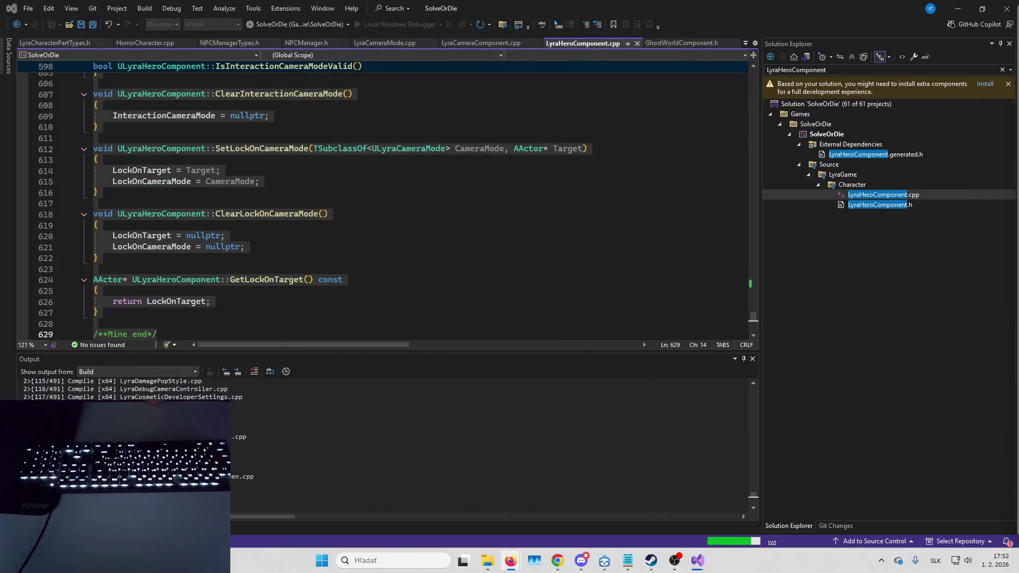
# - Find Input_Crouch via 'input_crouch' search and select its old ToggleCrouch block, lines 511–514
pyautogui.click(502, 205)
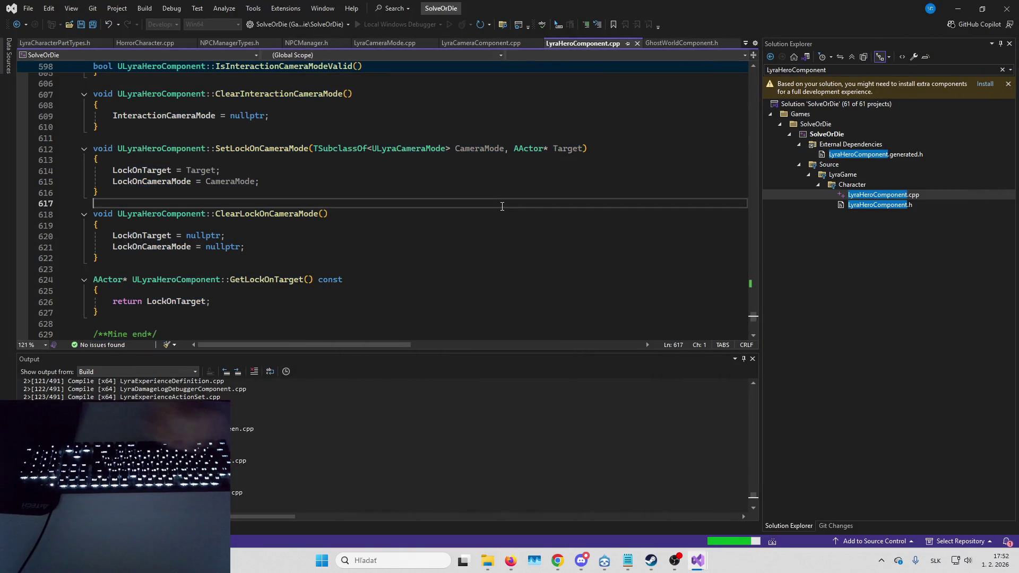
pyautogui.hotkey('ctrl', 'f')
pyautogui.write('in')
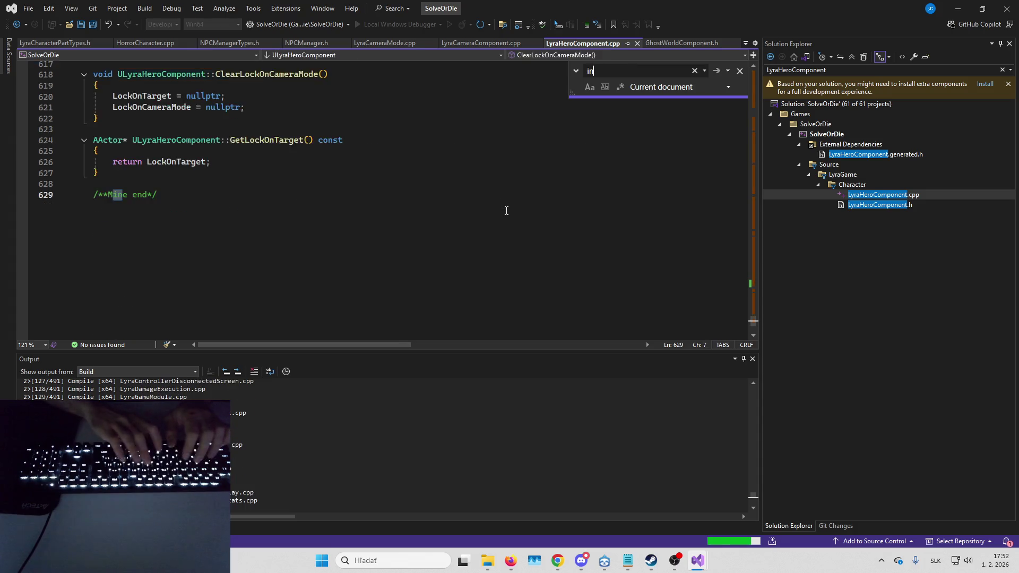
pyautogui.write('put_crouch')
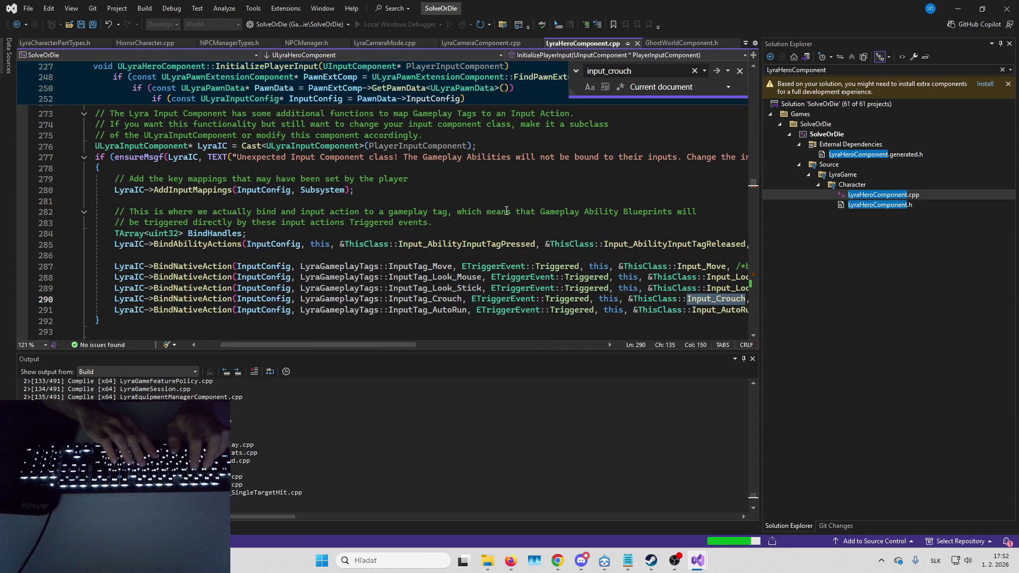
pyautogui.press('Return')
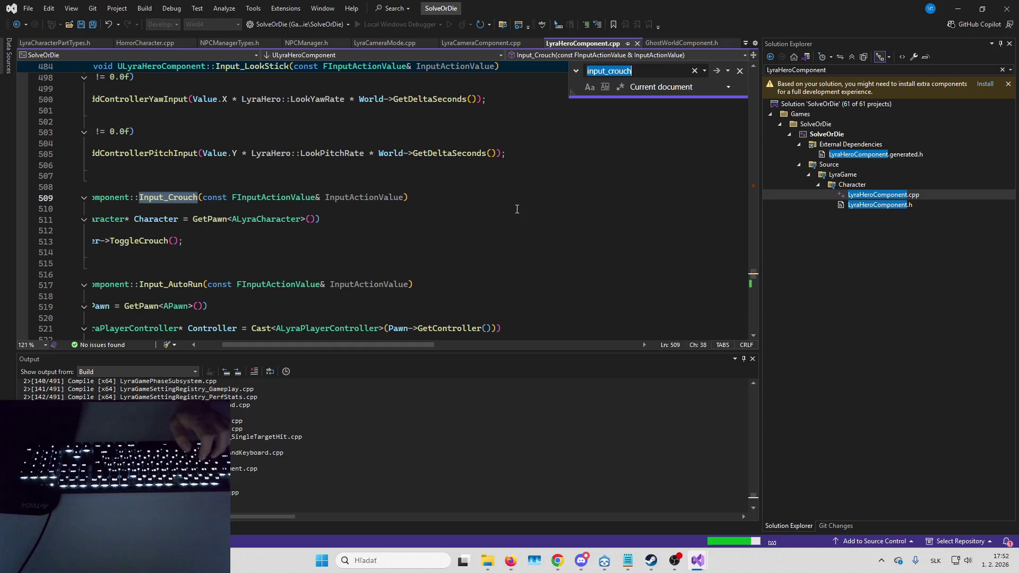
pyautogui.moveTo(421, 345); pyautogui.dragTo(416, 345)
pyautogui.press('Down')
pyautogui.press('Down')
pyautogui.press('Down')
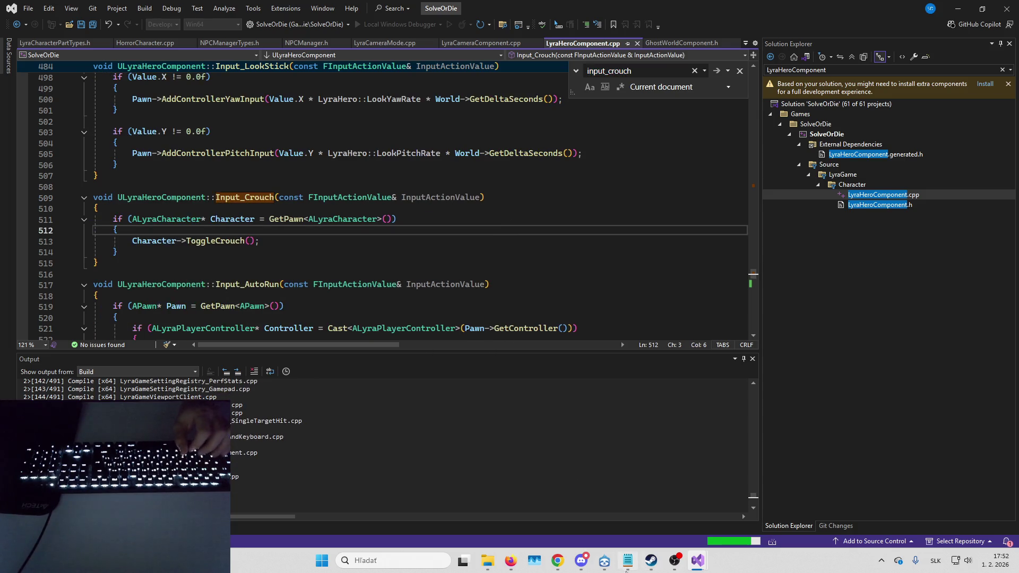
pyautogui.moveTo(722, 547)
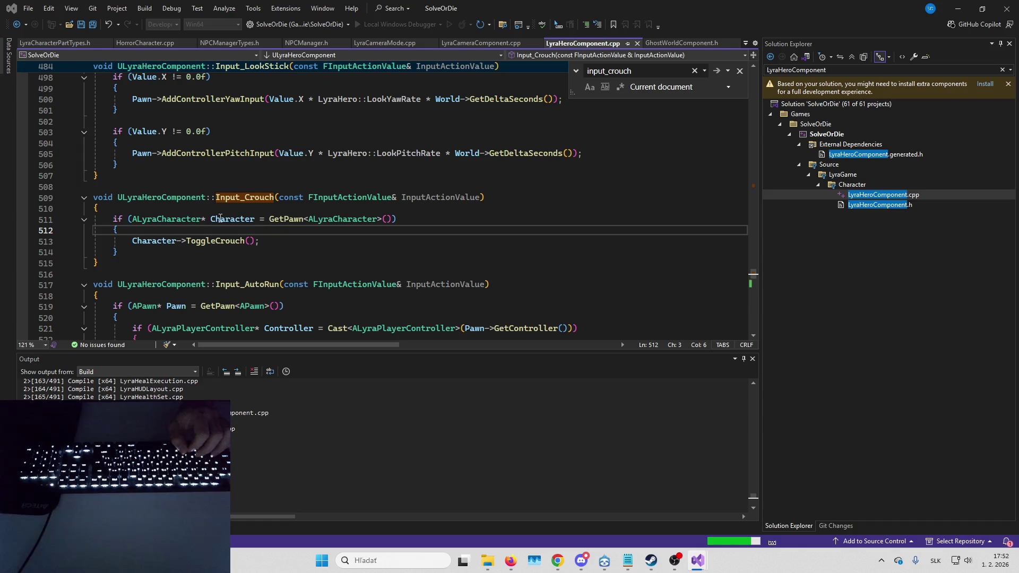
pyautogui.press('Up')
pyautogui.press('Up')
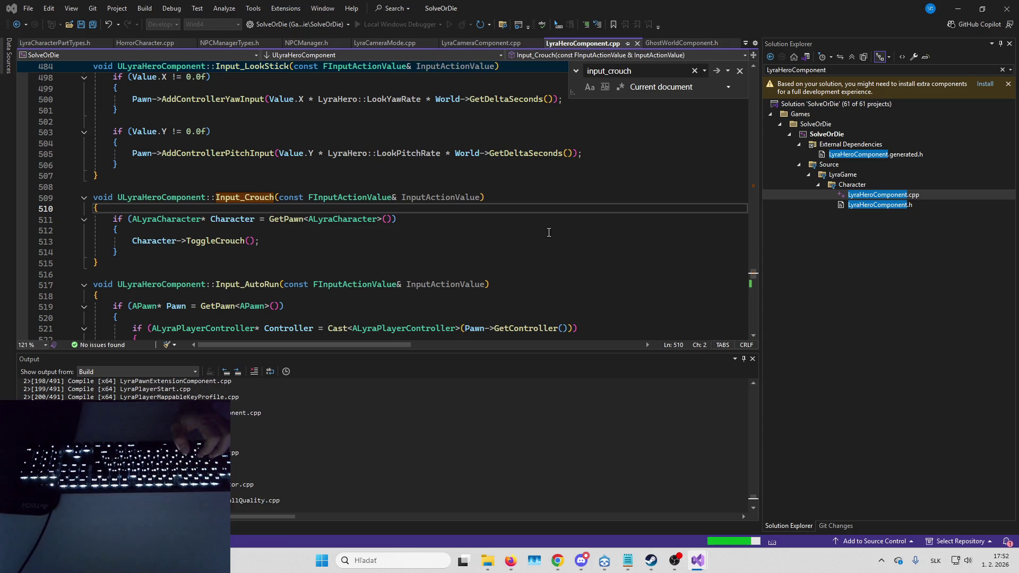
pyautogui.moveTo(112, 219); pyautogui.dragTo(135, 252)
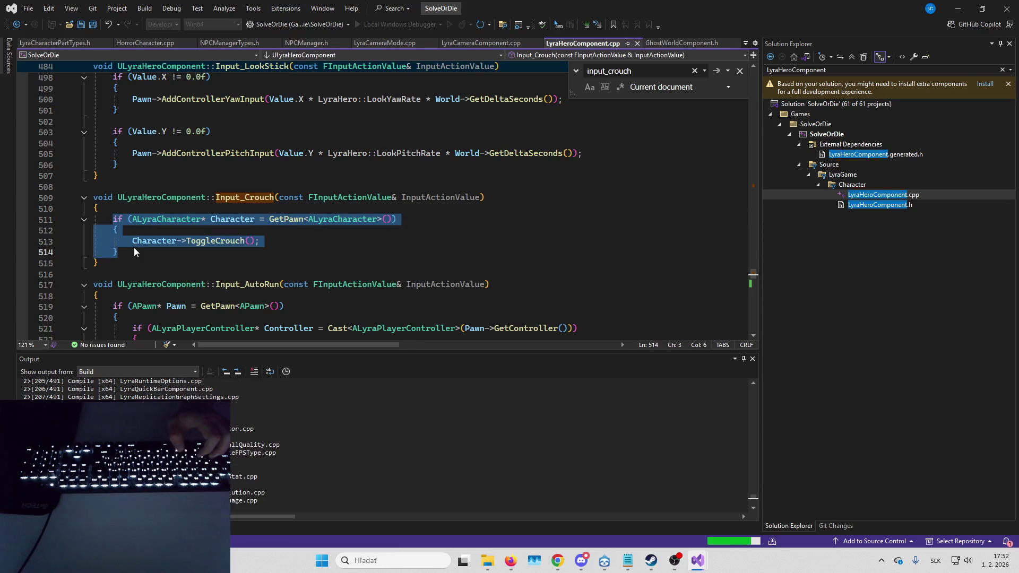
# - Replace the block so ToggleCrouch runs only outside InteractionCameraMode and when HidingComp isn't hiding
pyautogui.hotkey('ctrl', 'v')
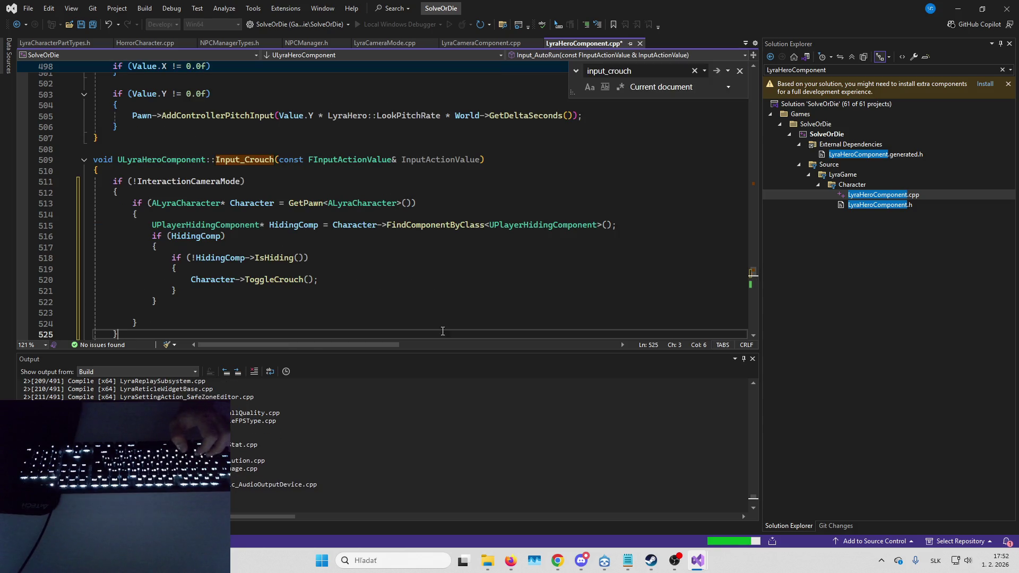
pyautogui.click(149, 9)
pyautogui.click(188, 164)
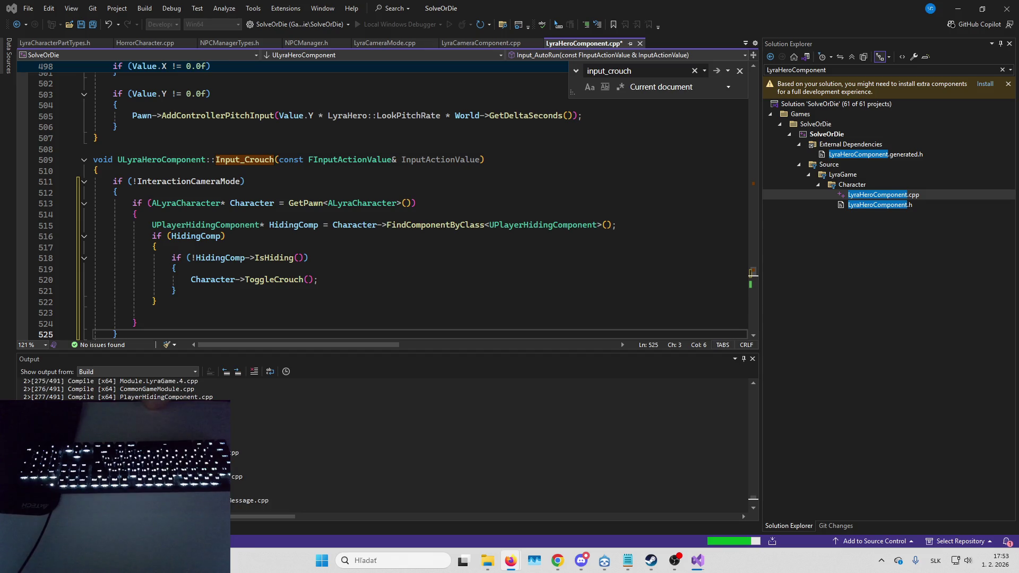
pyautogui.click(455, 279)
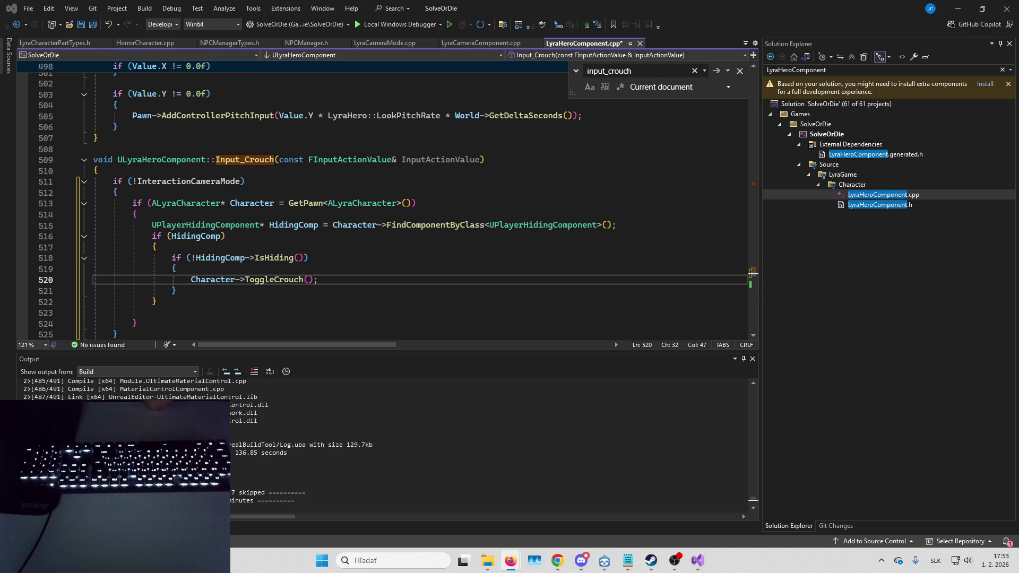
pyautogui.click(145, 8)
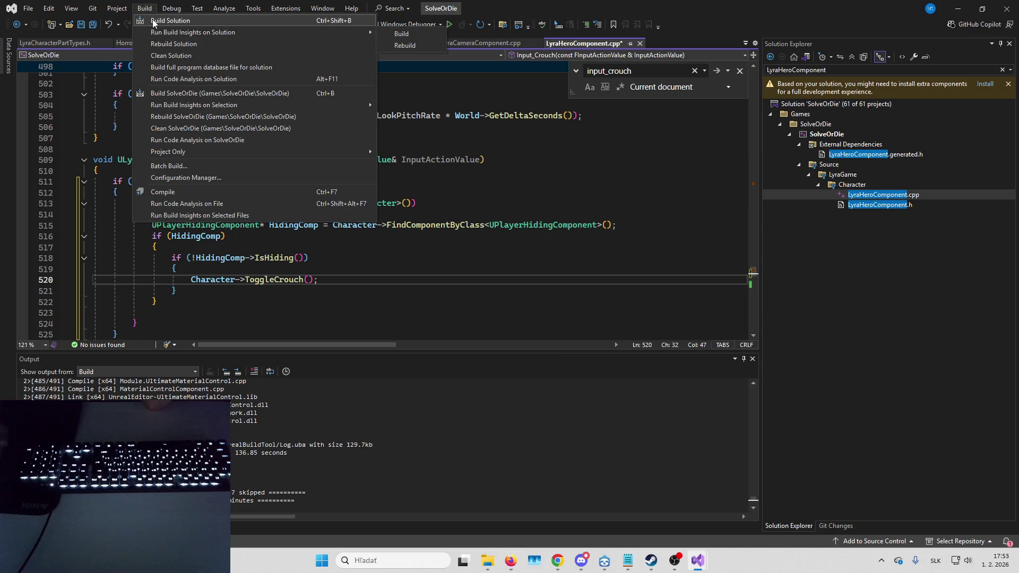
# - Build the whole solution with the restored code
pyautogui.click(153, 21)
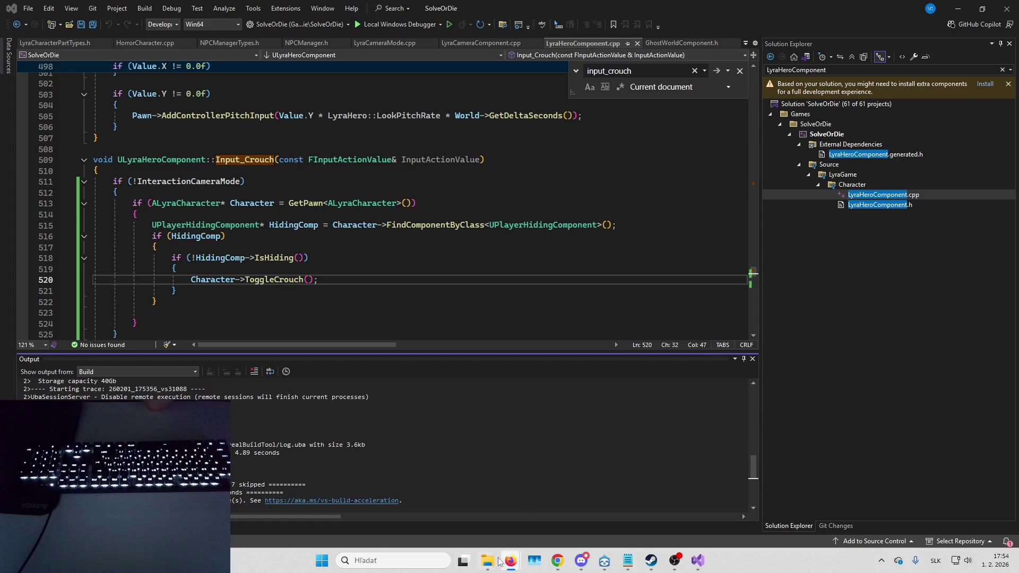
pyautogui.click(552, 504)
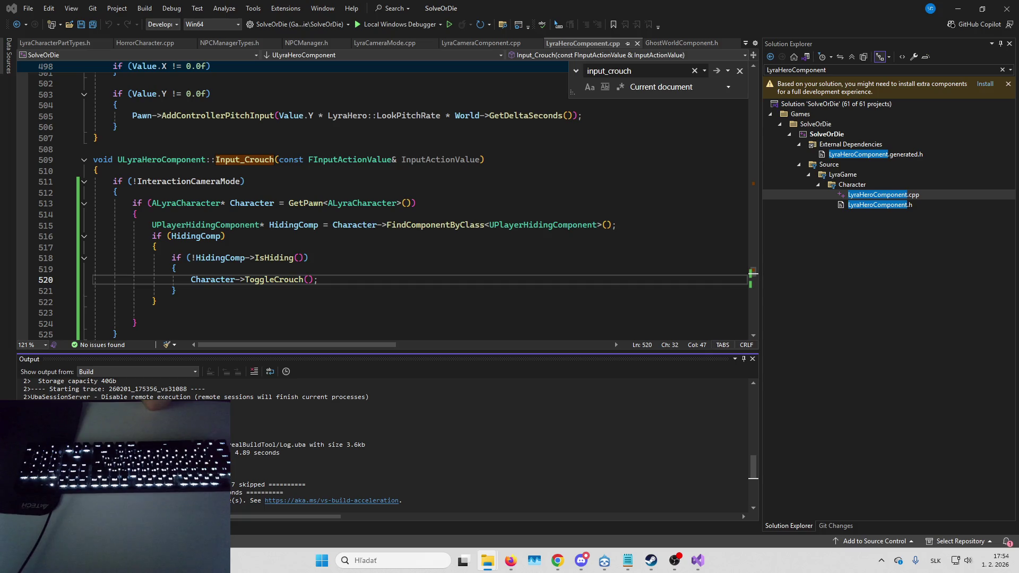
pyautogui.click(510, 560)
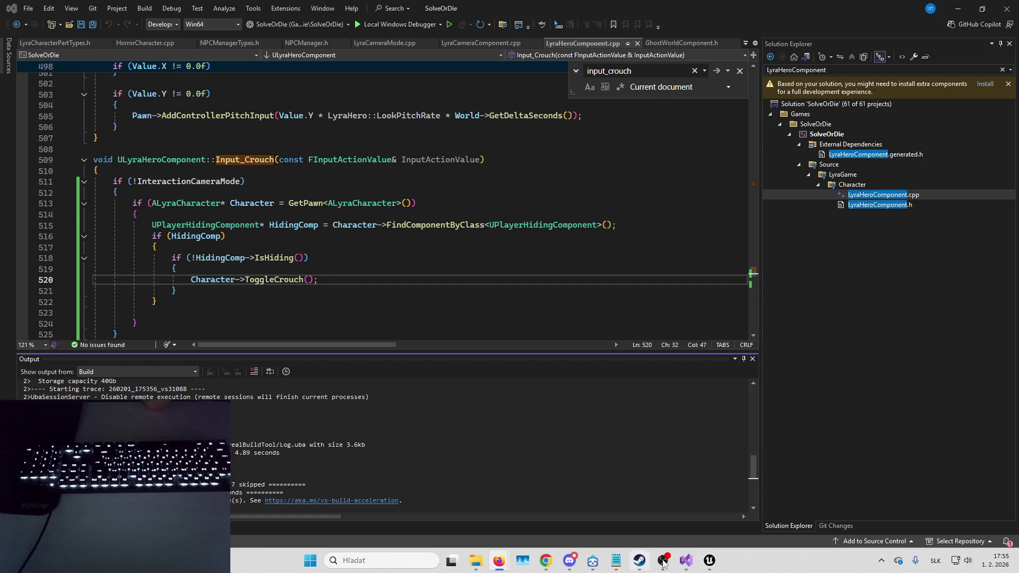
# - Return to the Unreal Editor on FirstPersonMap and use its File menu
pyautogui.click(709, 560)
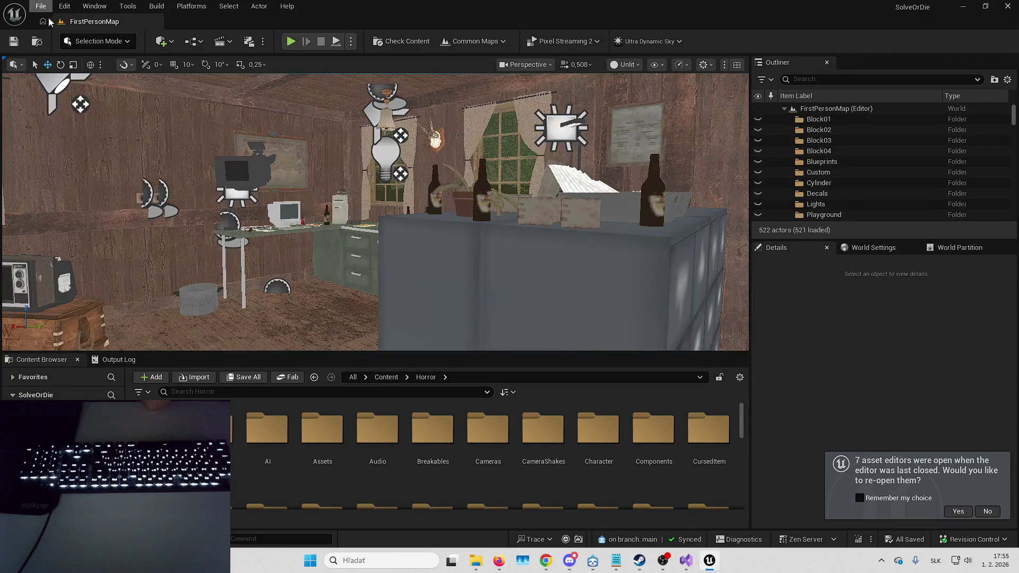
pyautogui.click(40, 14)
pyautogui.moveTo(116, 82)
pyautogui.click(243, 110)
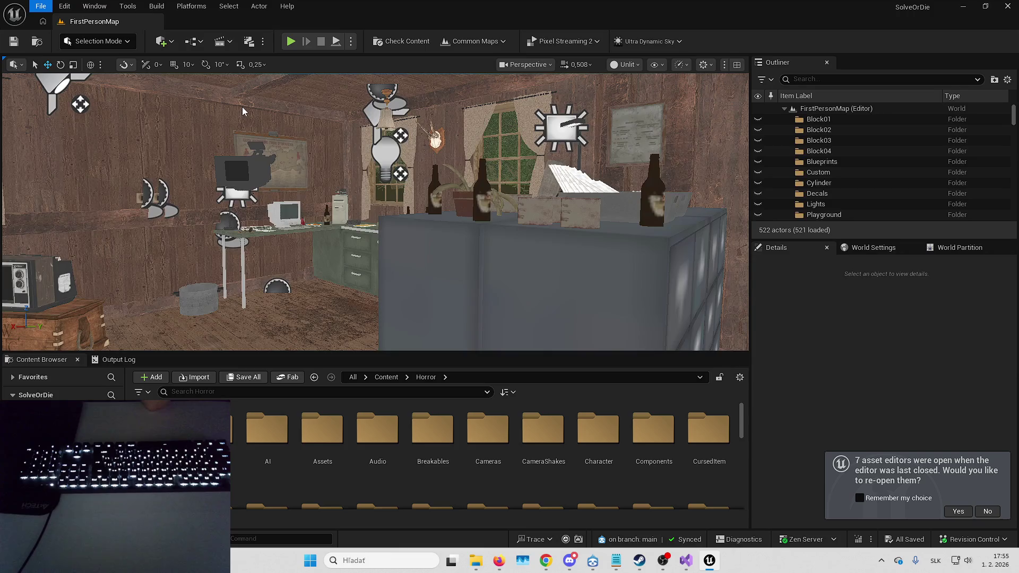
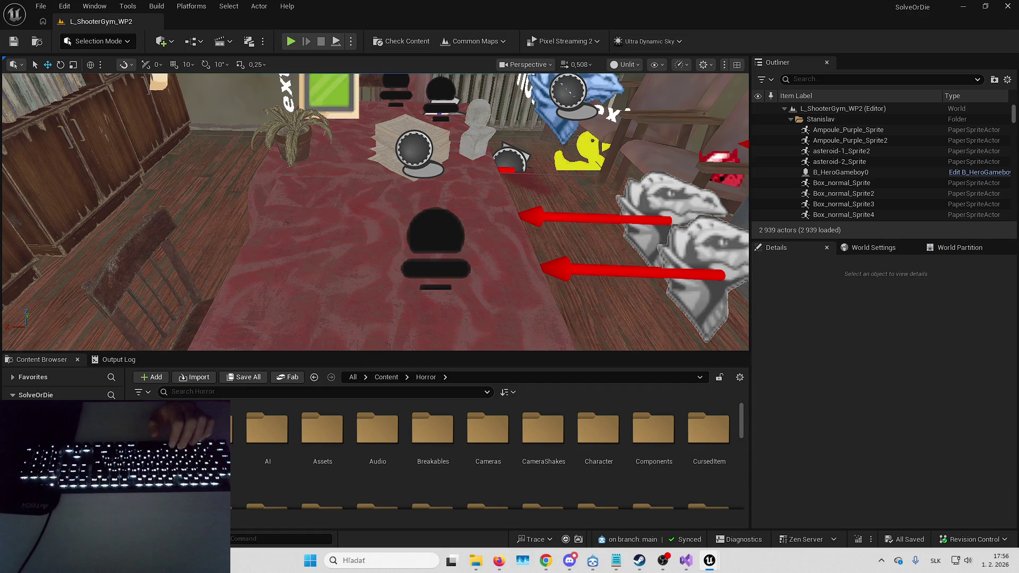
# - Play L_ShooterGym_WP2 in fullscreen and walk up to the chessboard
pyautogui.scroll(-5, 460, 186)
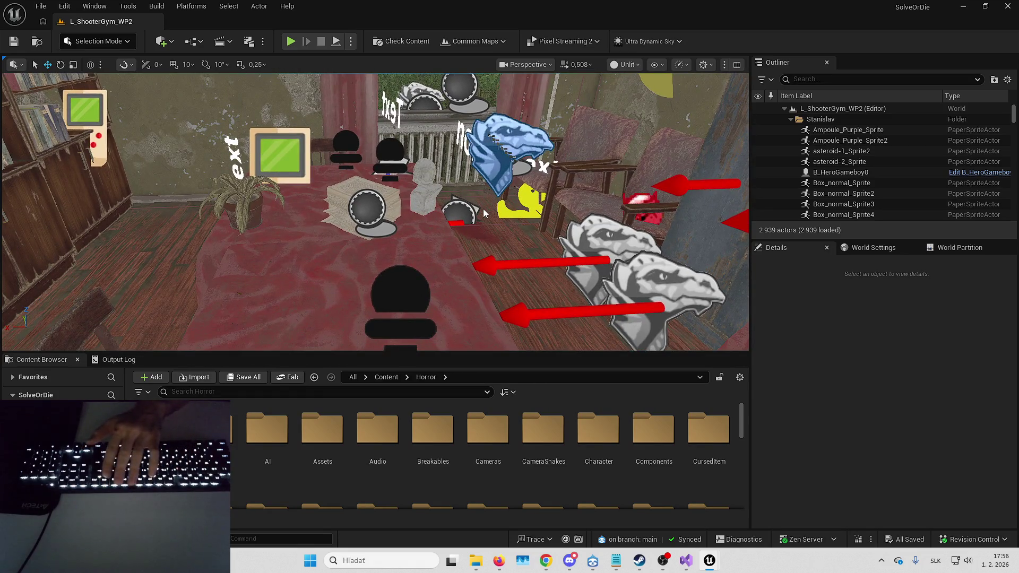
pyautogui.hotkey('alt', 'p')
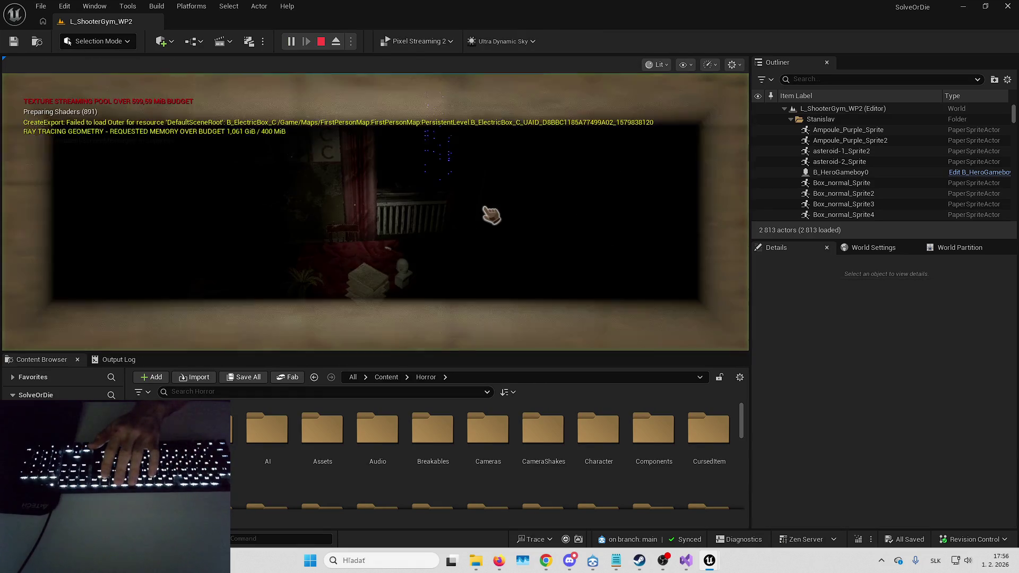
pyautogui.press('F11')
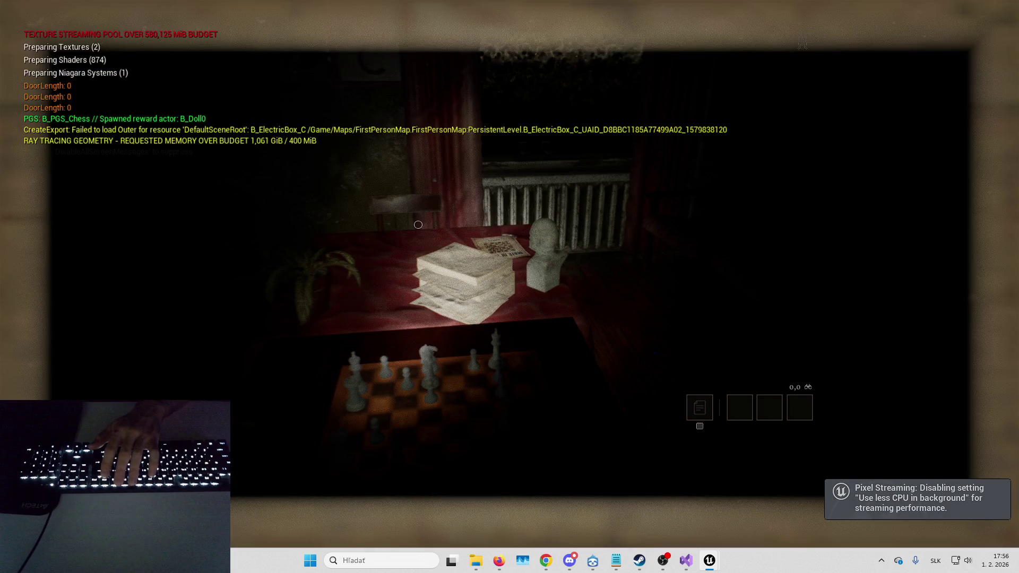
pyautogui.press('w')
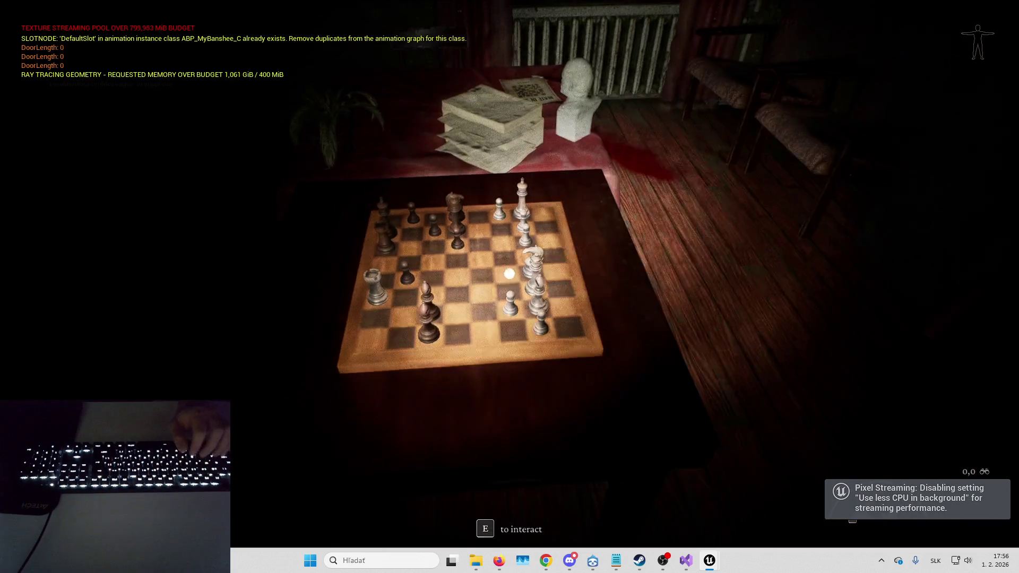
pyautogui.press('w')
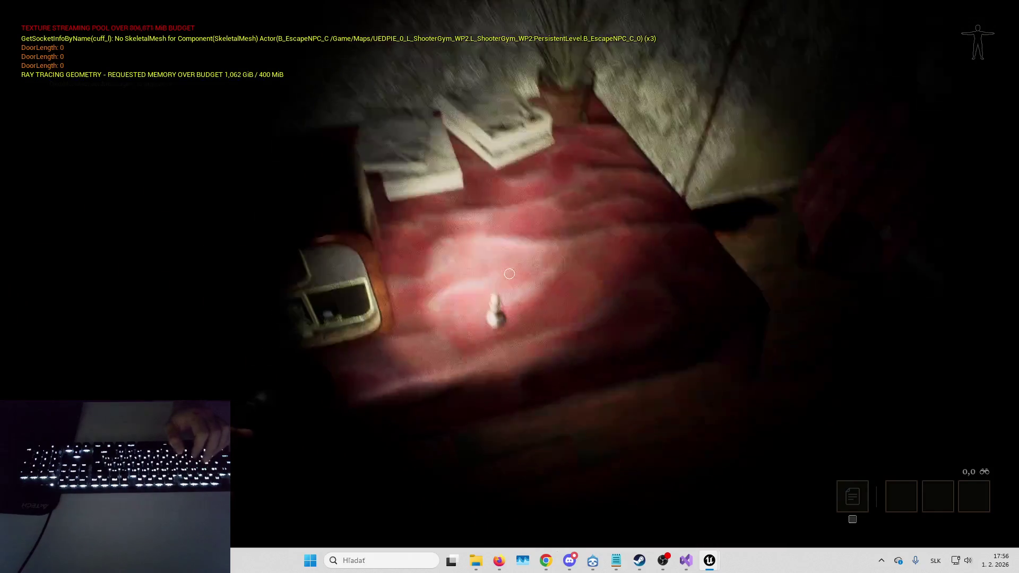
# - Start the chess puzzle, move the white bishop, then return the game view to the editor layout
pyautogui.press('e')
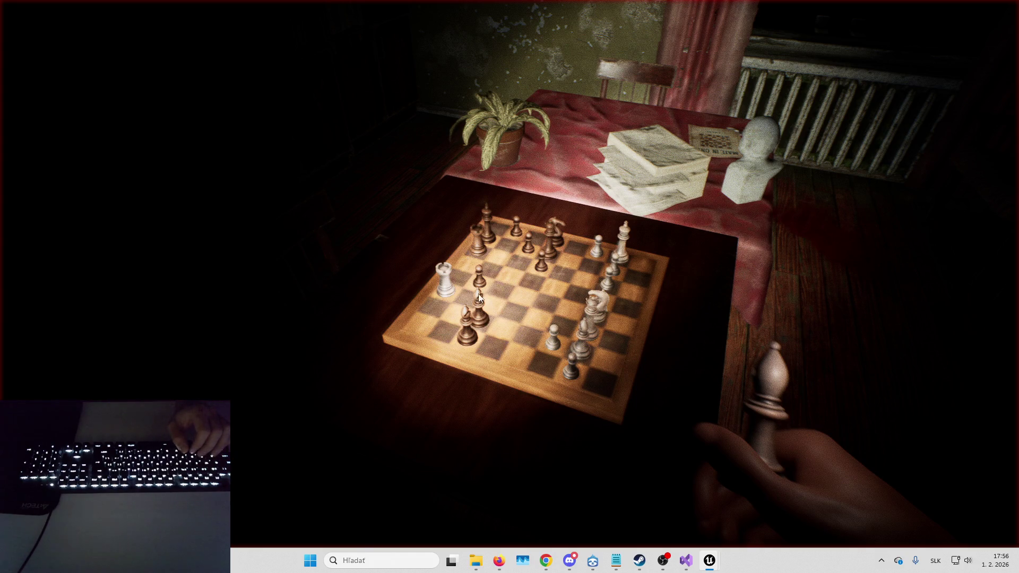
pyautogui.click(648, 273)
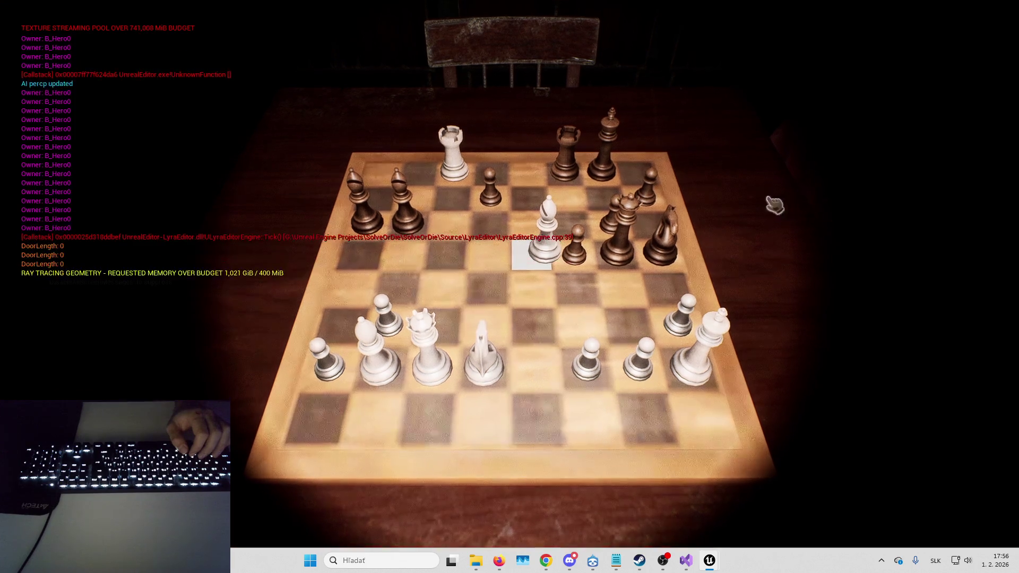
pyautogui.press('Escape')
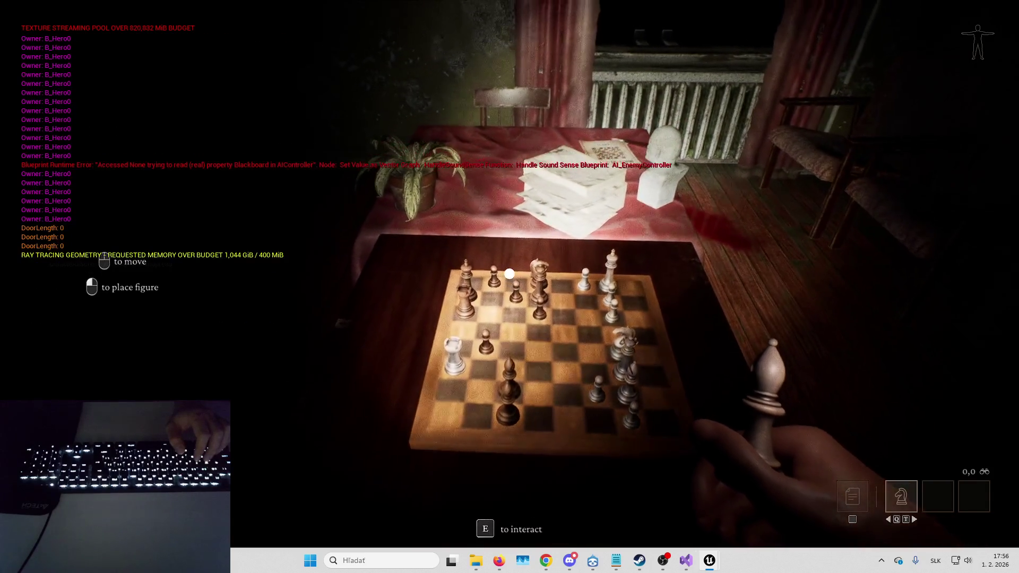
pyautogui.press('F11')
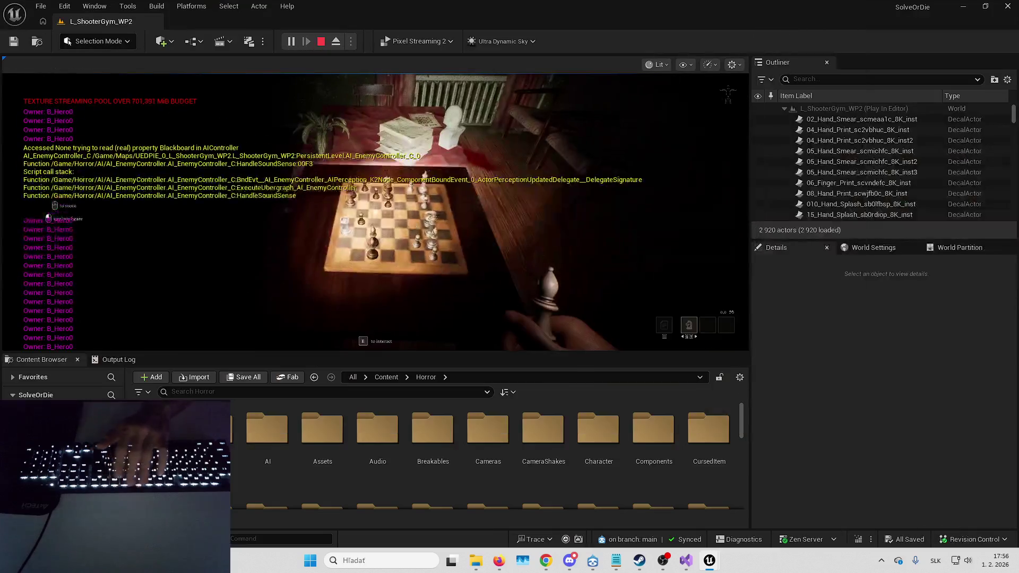
# - Check the scene in Player Collision and Visibility Collision view modes, then return to Lit
pyautogui.click(658, 64)
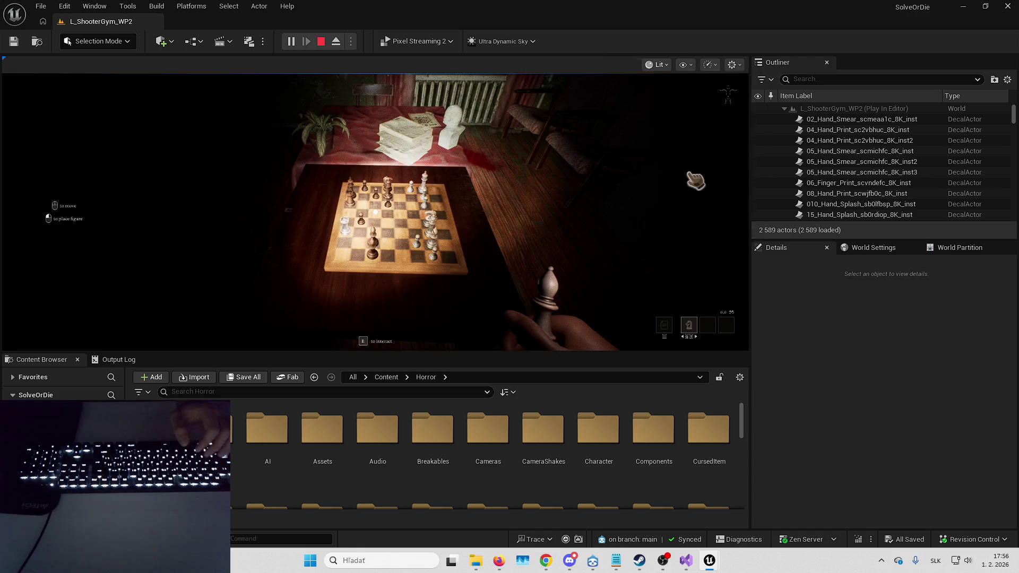
pyautogui.click(695, 180)
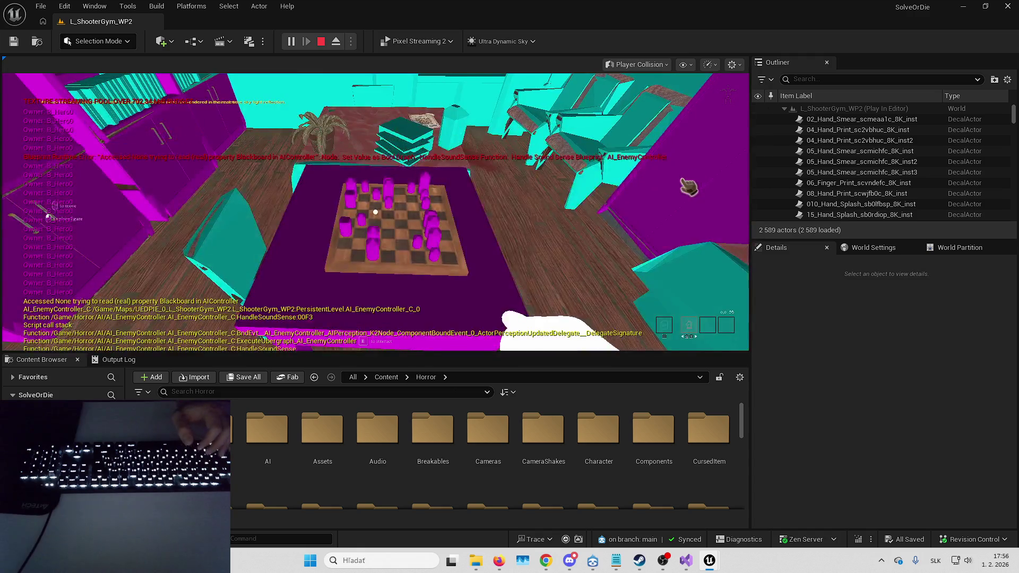
pyautogui.click(658, 64)
pyautogui.click(677, 184)
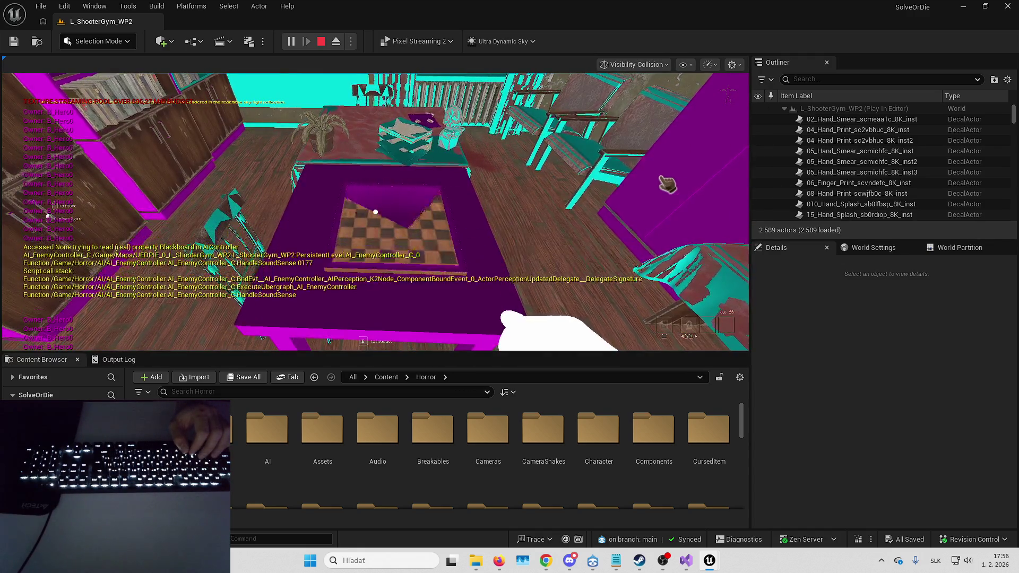
pyautogui.click(677, 190)
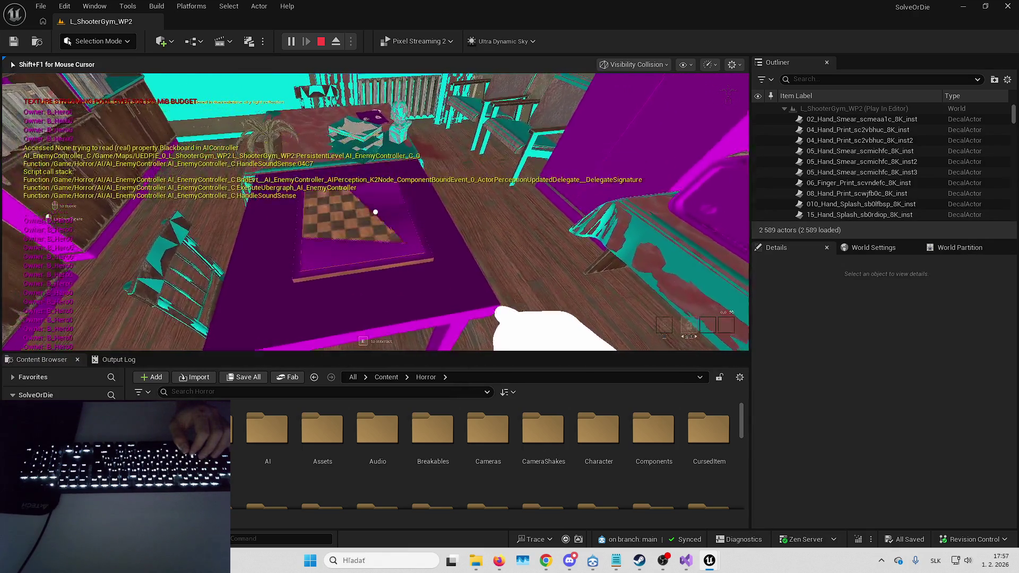
pyautogui.hotkey('shift', 'F1')
pyautogui.click(652, 65)
pyautogui.click(632, 106)
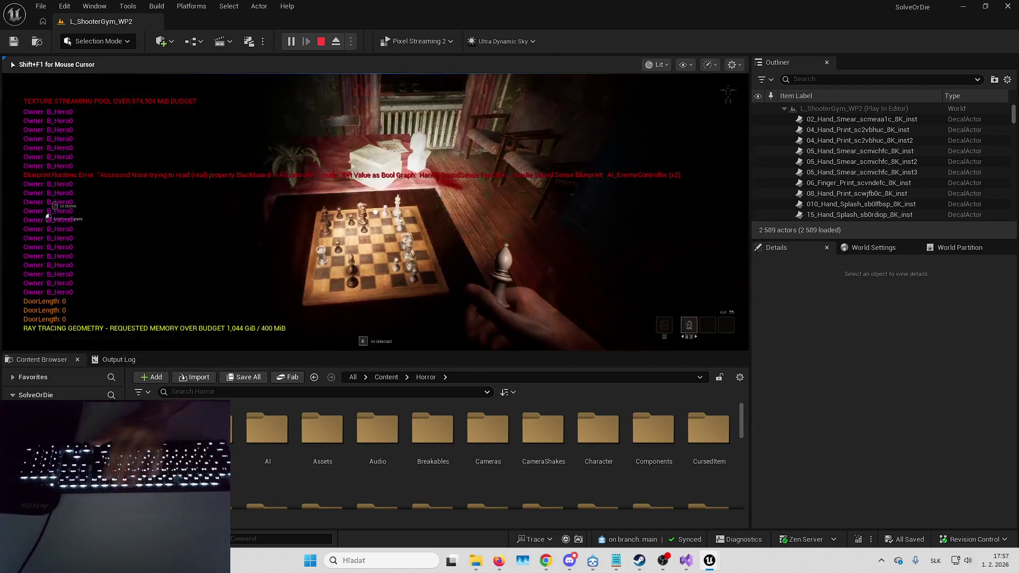
# - Back in fullscreen, take the nesting doll from the table drawer and stop the play session
pyautogui.press('F11')
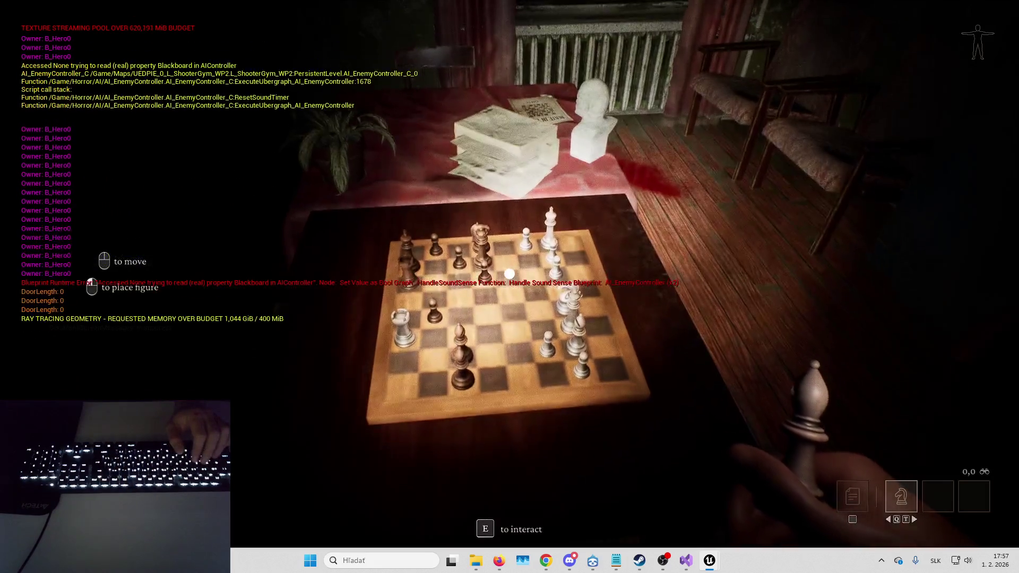
pyautogui.press('e')
pyautogui.press('e')
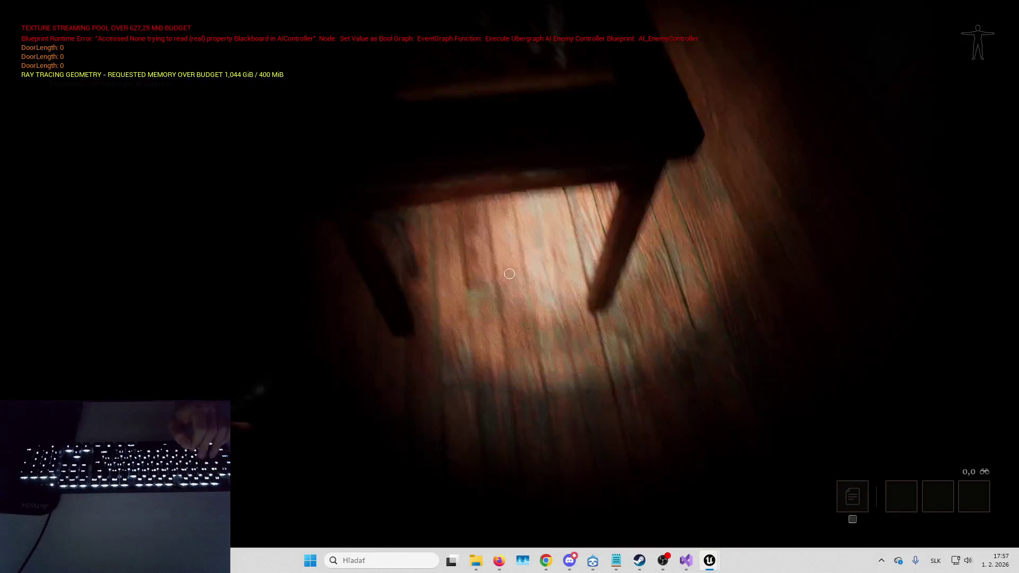
pyautogui.press('s')
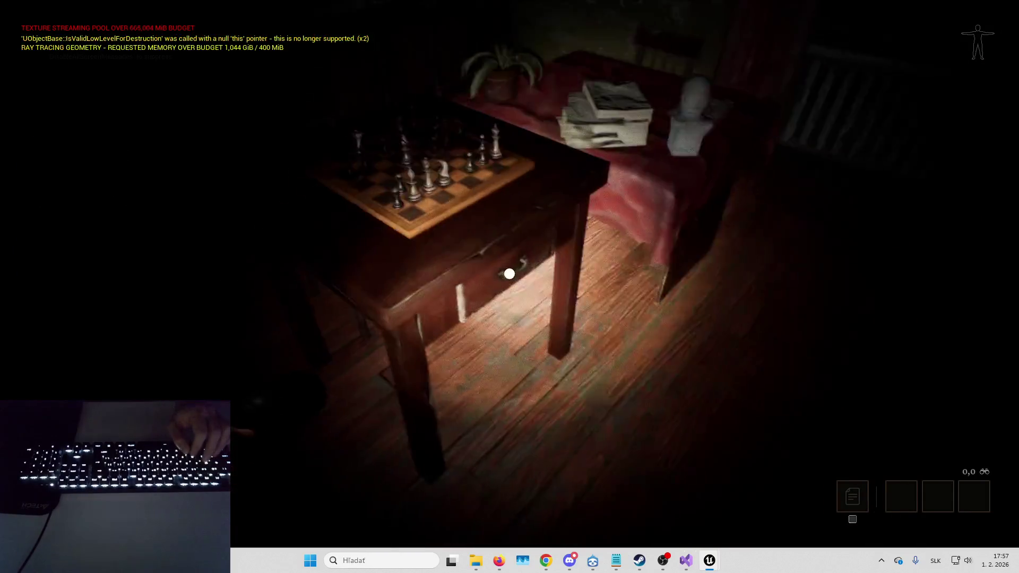
pyautogui.press('e')
pyautogui.press('e')
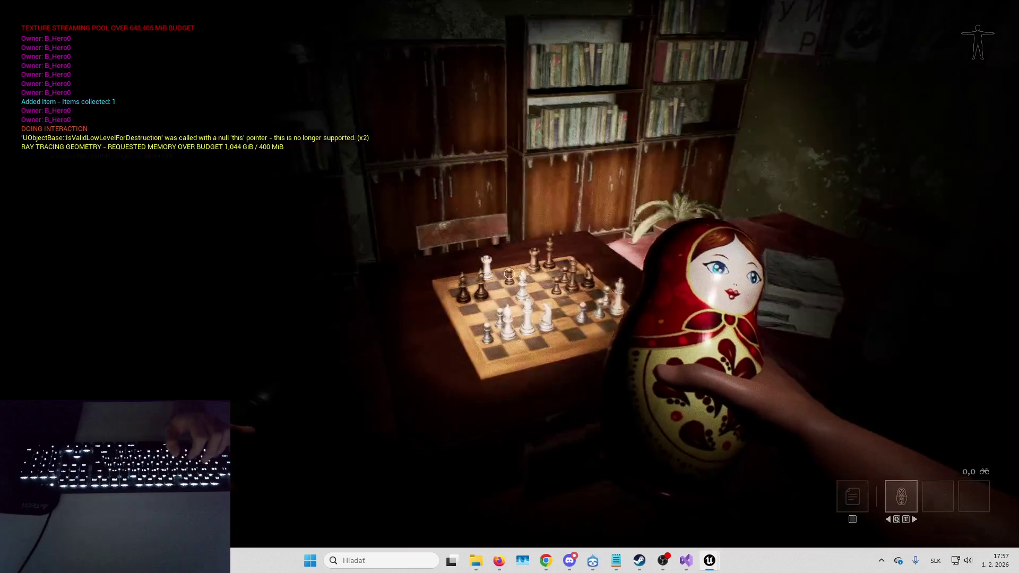
pyautogui.press('Escape')
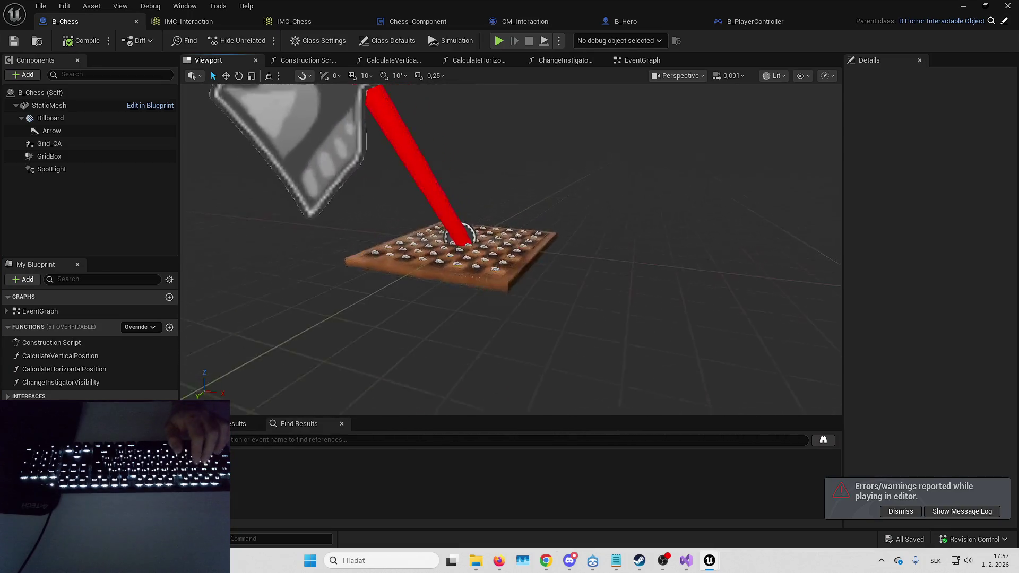
# - Review the StaticMesh board's Collision Responses in B_Chess, then minimize it and leave fullscreen
pyautogui.click(520, 265)
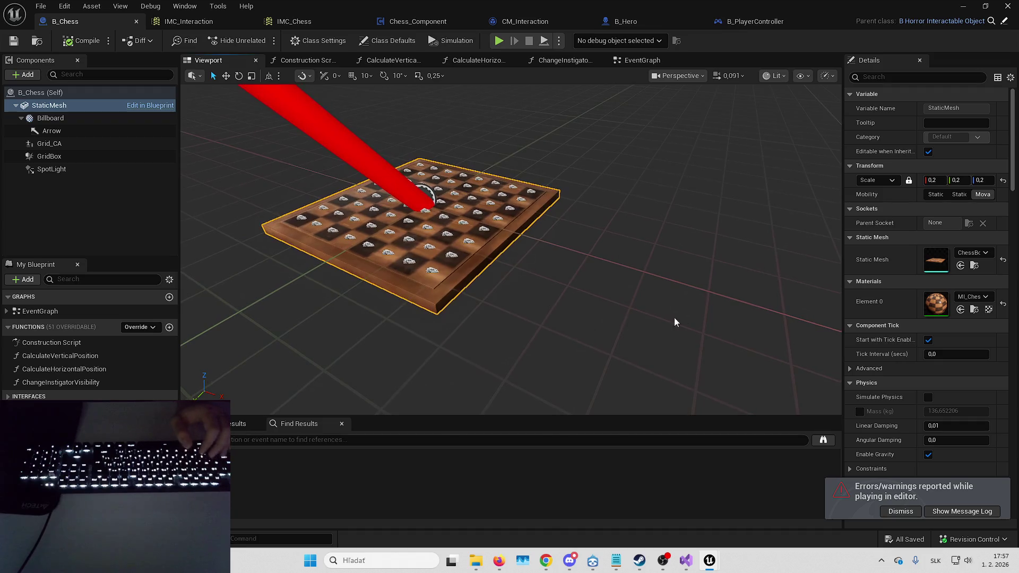
pyautogui.scroll(-3, 902, 297)
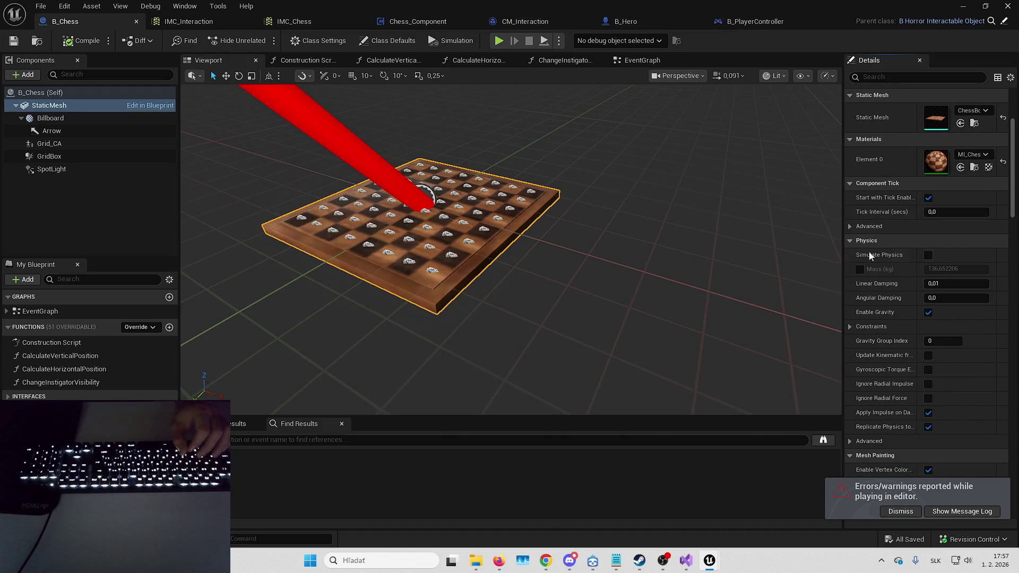
pyautogui.moveTo(822, 264); pyautogui.dragTo(778, 265)
pyautogui.scroll(-10, 878, 237)
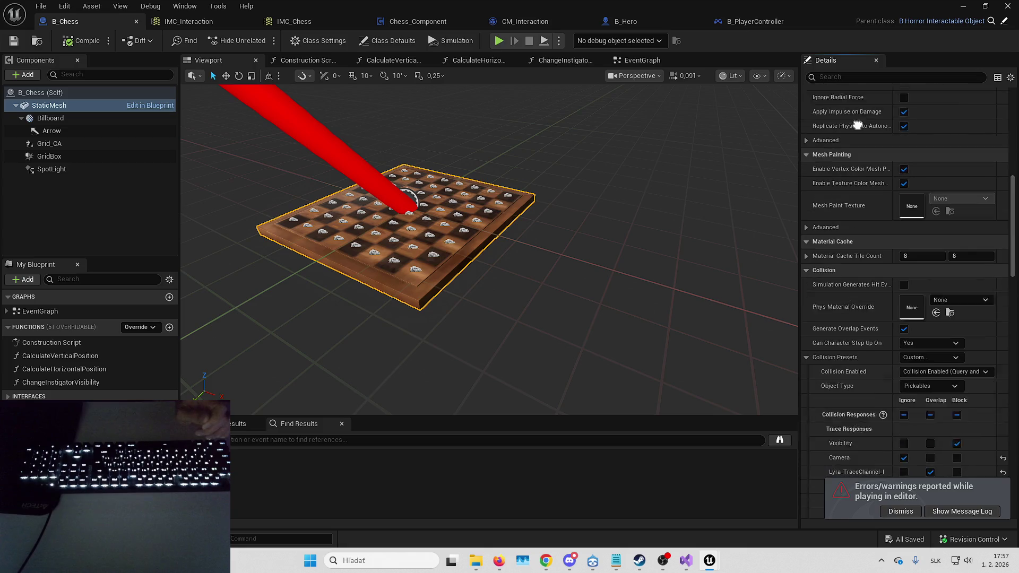
pyautogui.scroll(-2, 876, 236)
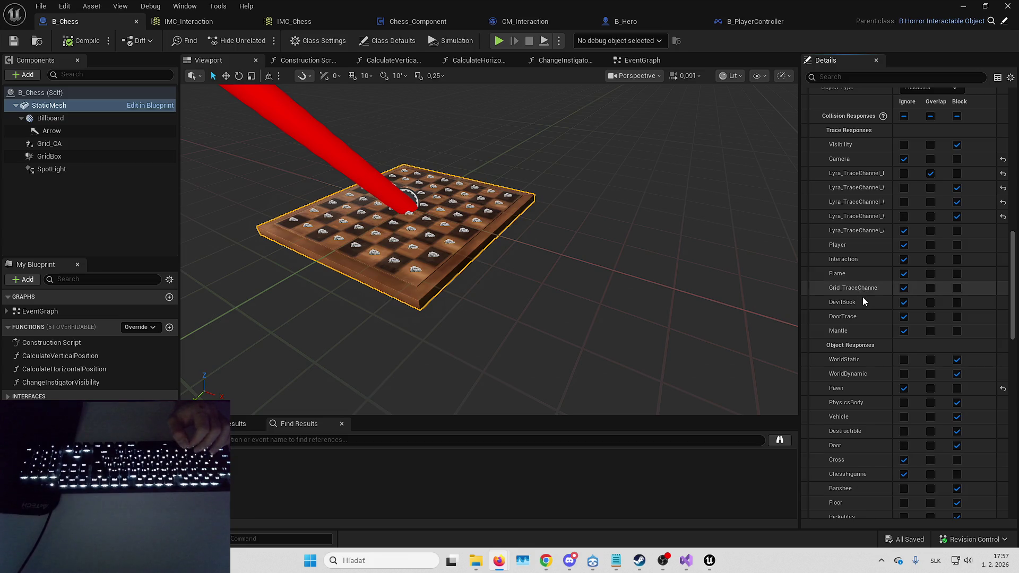
pyautogui.scroll(-3, 854, 265)
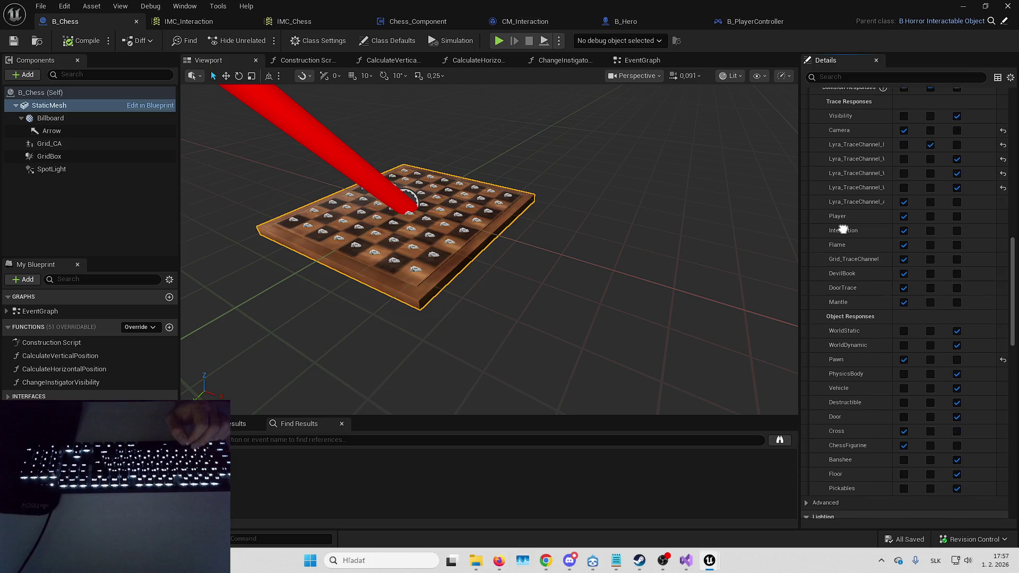
pyautogui.click(962, 13)
pyautogui.press('F11')
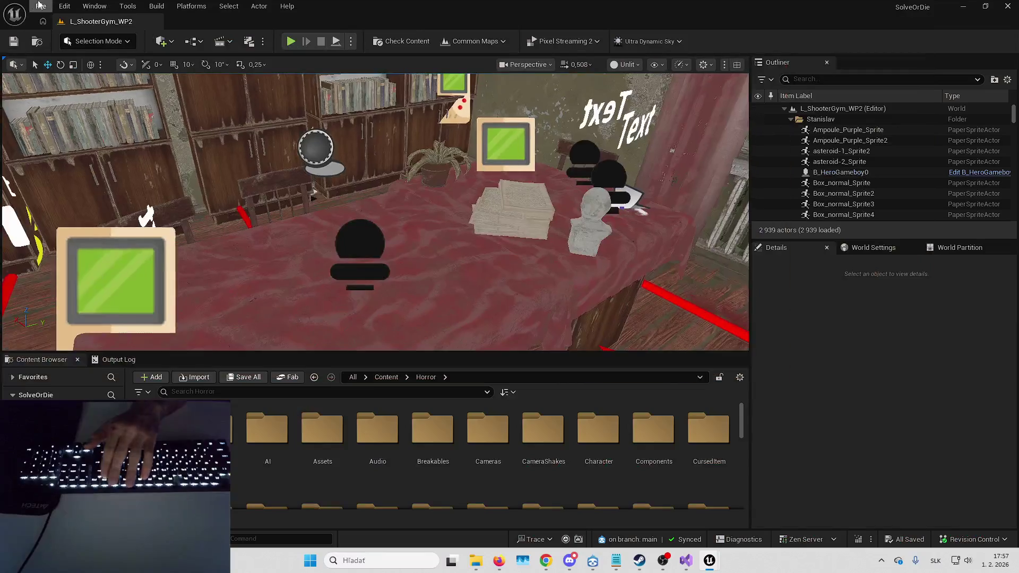
# - Dismiss the Recent Levels list and bring the B_Chess Blueprint window forward
pyautogui.click(41, 5)
pyautogui.moveTo(197, 82)
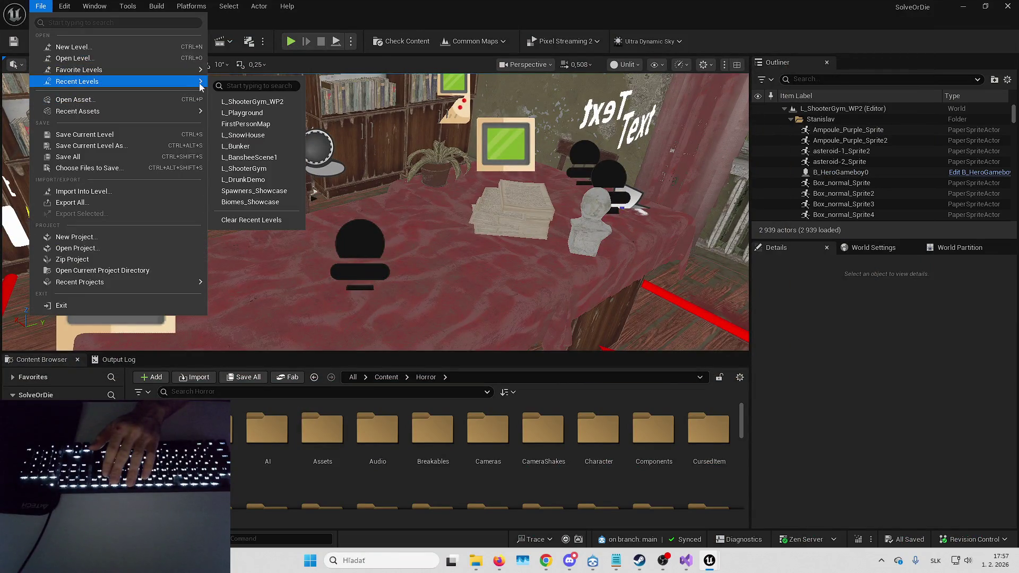
pyautogui.click(255, 124)
pyautogui.moveTo(717, 561)
pyautogui.moveTo(752, 520)
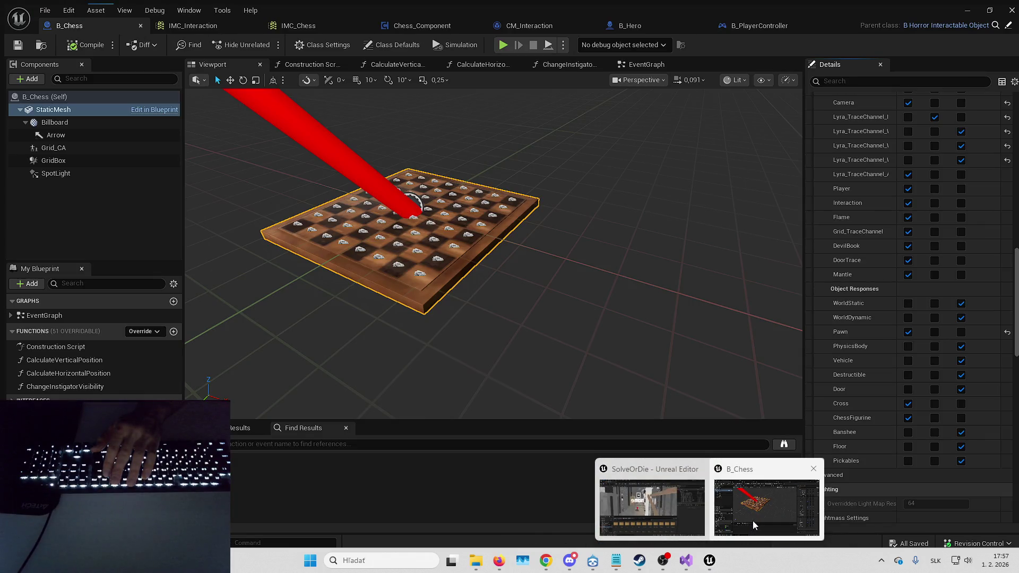
pyautogui.click(757, 514)
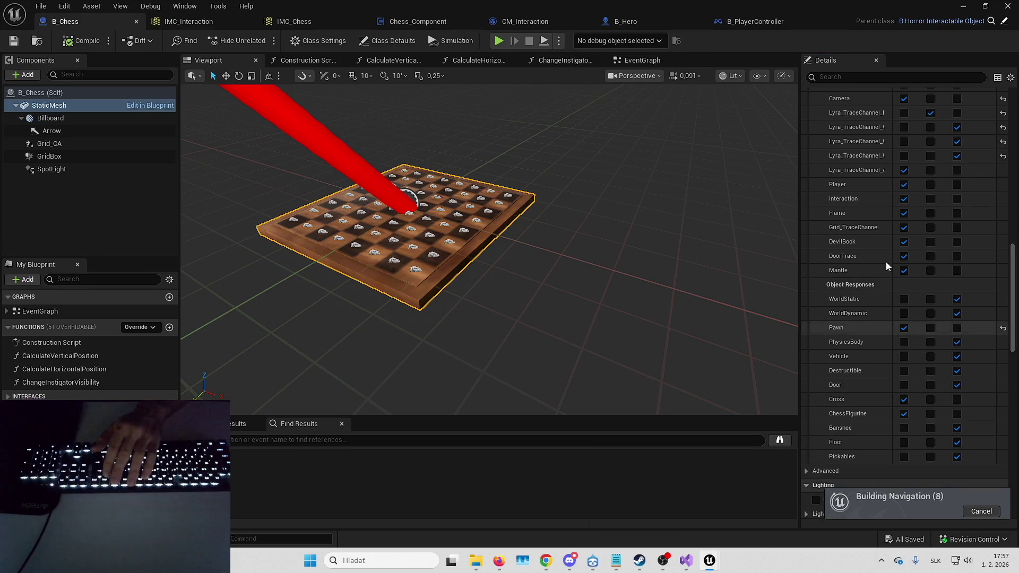
# - Filter B_Chess Details by 'tag' to confirm no tags, then open its Reference Viewer
pyautogui.write('tag')
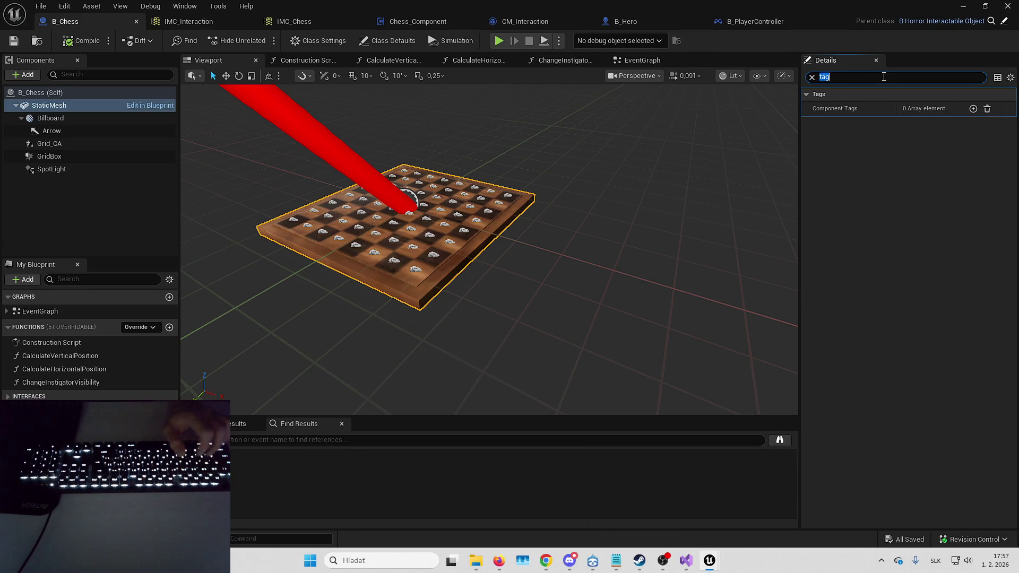
pyautogui.press('BackSpace')
pyautogui.press('BackSpace')
pyautogui.press('BackSpace')
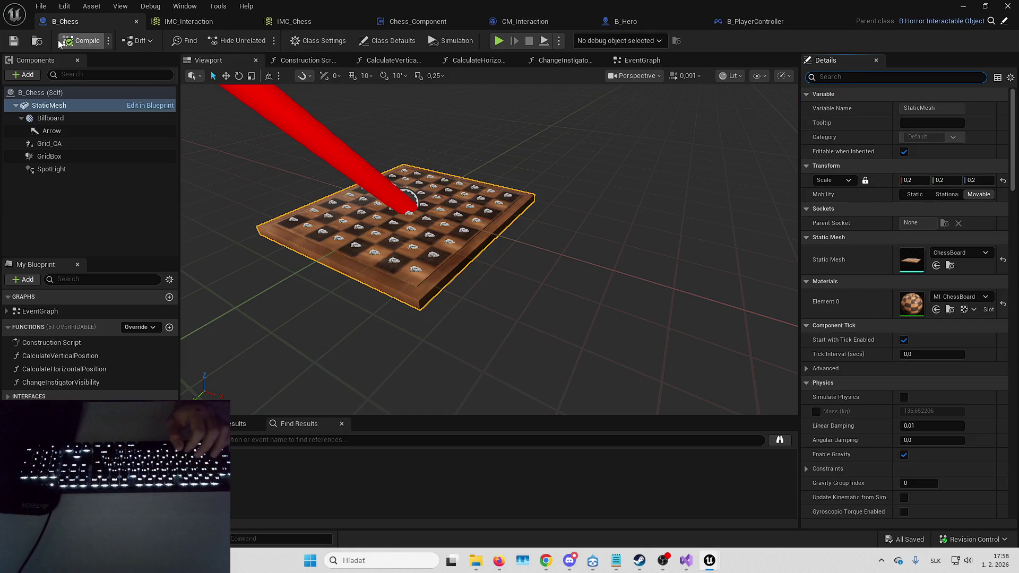
pyautogui.hotkey('ctrl', 'b')
pyautogui.hotkey('alt', 'shift', 'r')
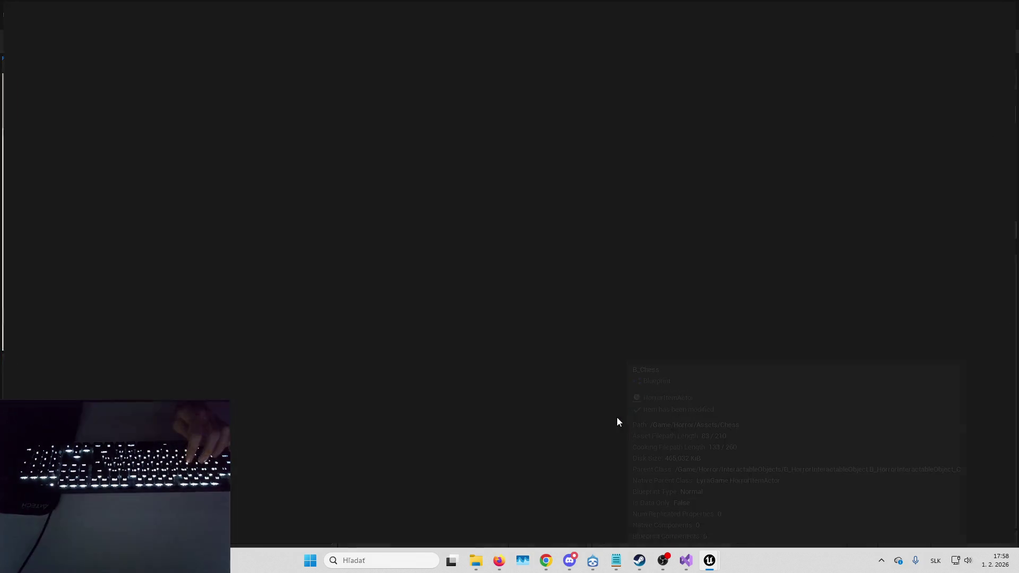
# - Open B_ChessWithTable from the reference graph and select its Chess component in the preview
pyautogui.scroll(5, 359, 283)
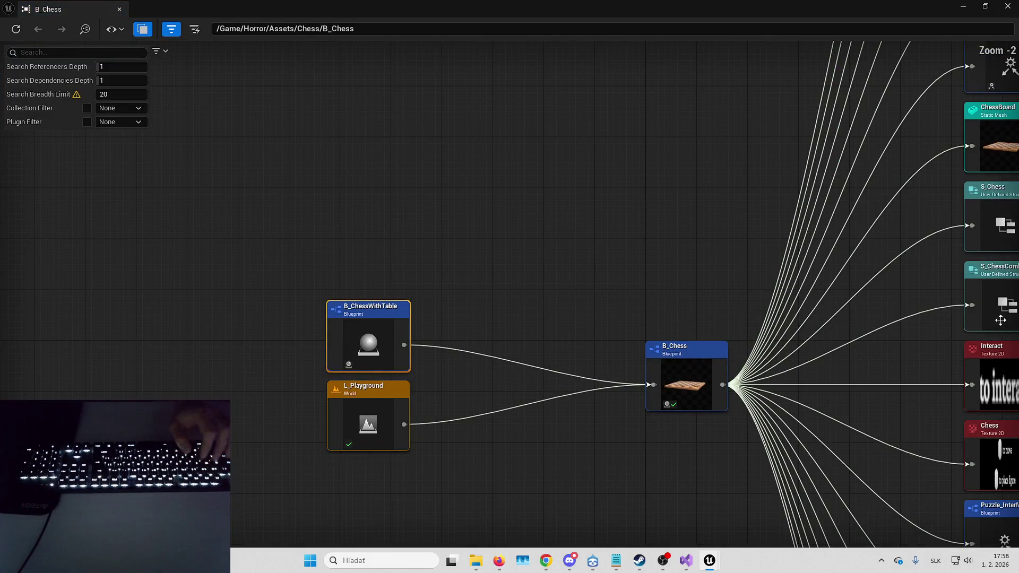
pyautogui.doubleClick(369, 340)
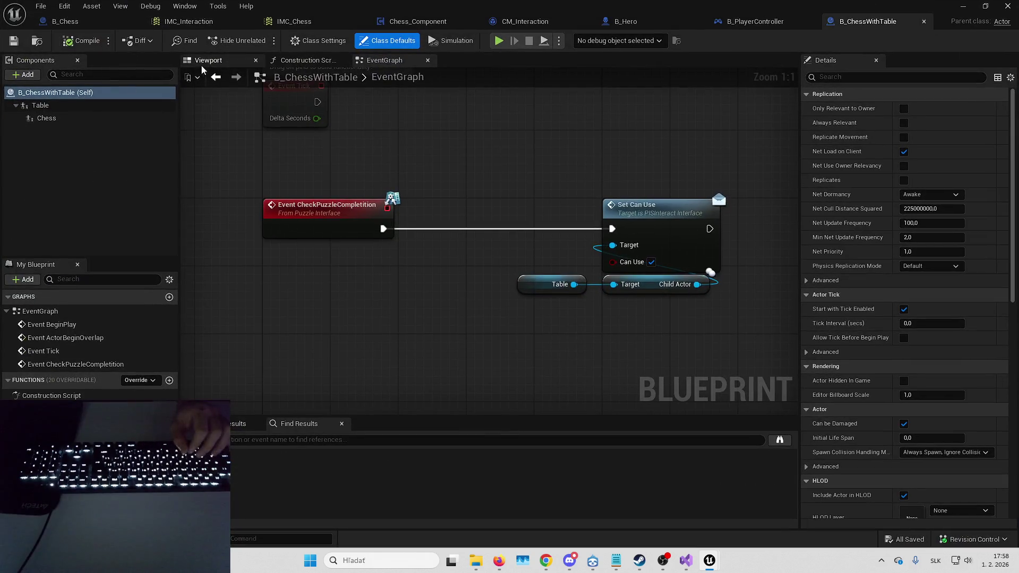
pyautogui.click(210, 62)
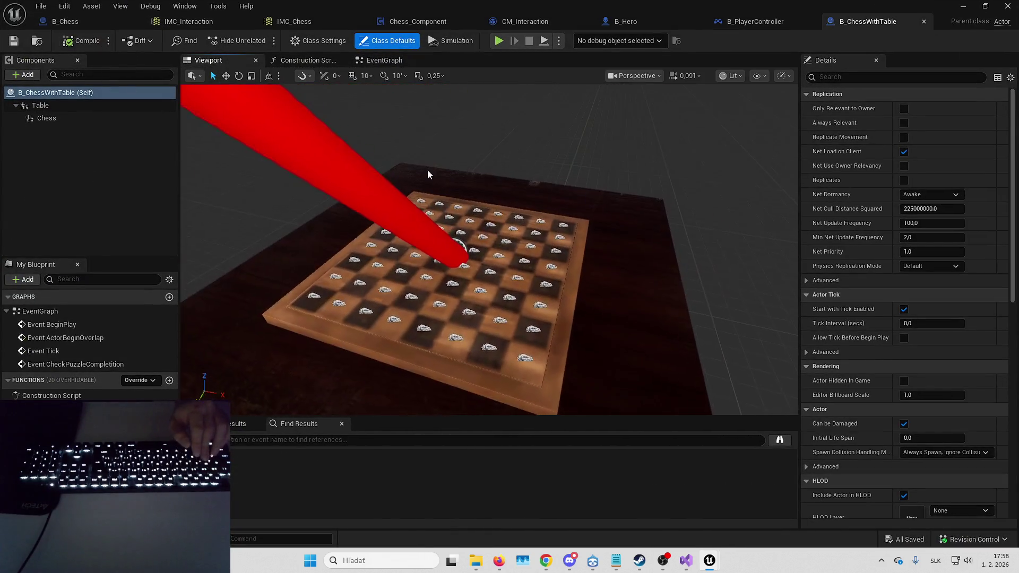
pyautogui.click(444, 245)
# - Inspect the Grid_CA child actor component in B_Chess, then minimize back to the level editor
pyautogui.click(65, 21)
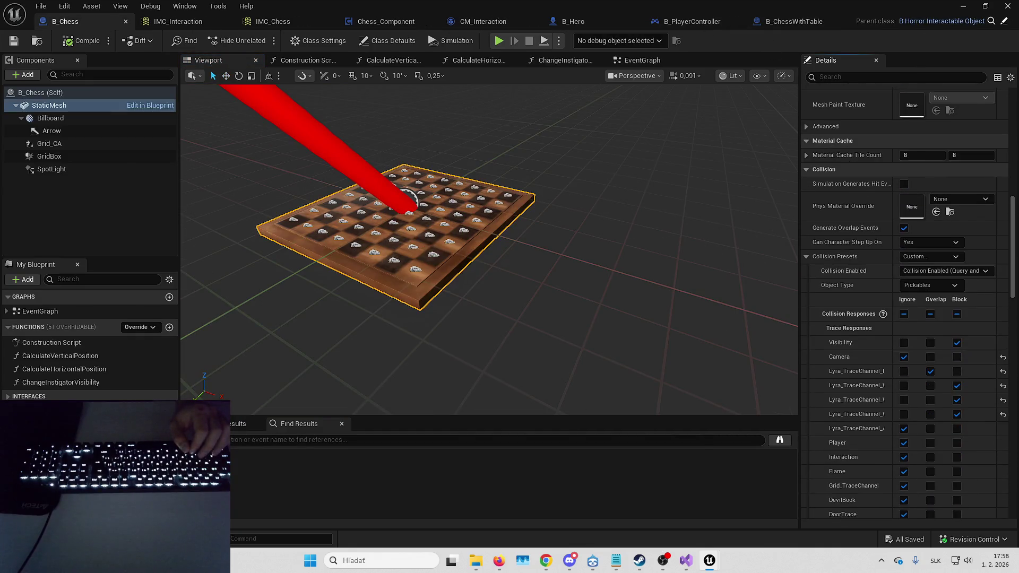
pyautogui.scroll(-3, 850, 195)
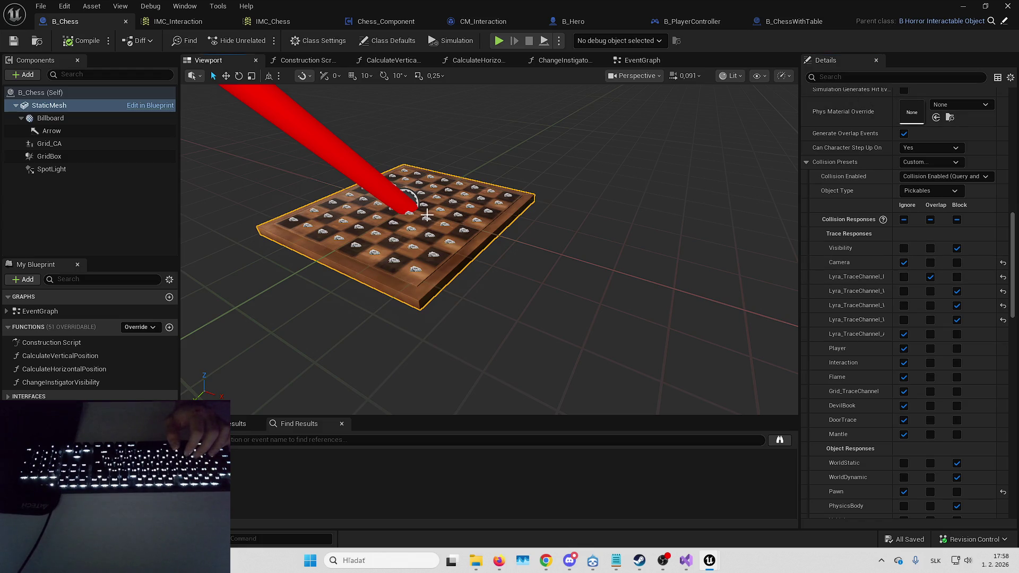
pyautogui.click(49, 143)
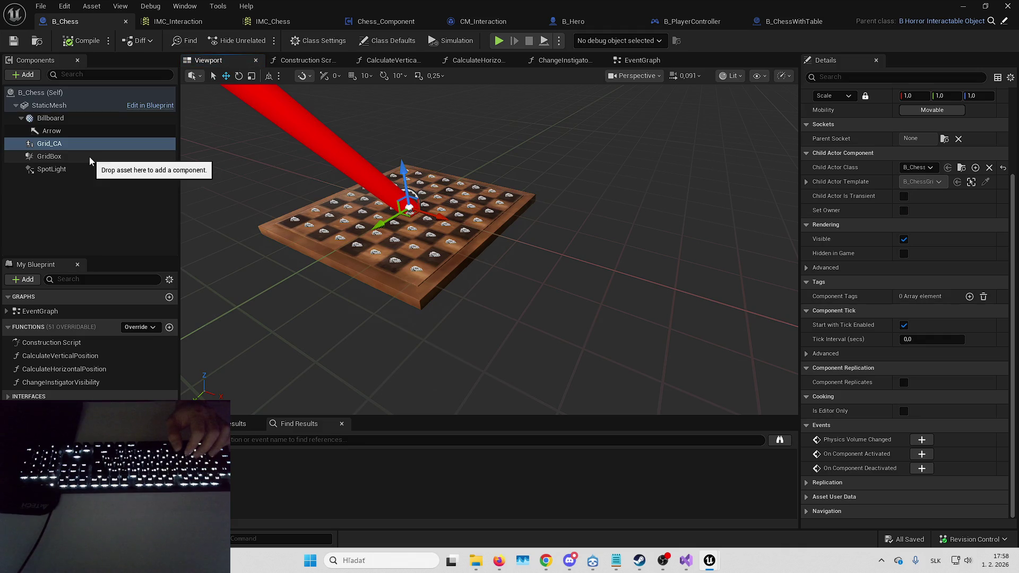
pyautogui.click(962, 6)
pyautogui.click(962, 6)
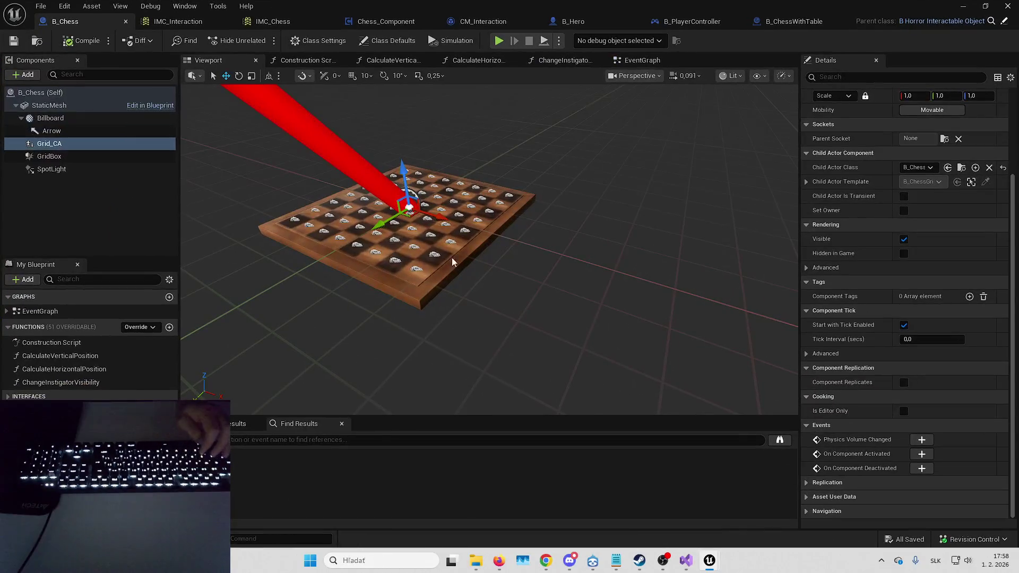
# - Review the GridBox component's details in B_Chess, then minimize the Blueprint
pyautogui.click(91, 157)
pyautogui.scroll(-5, 880, 228)
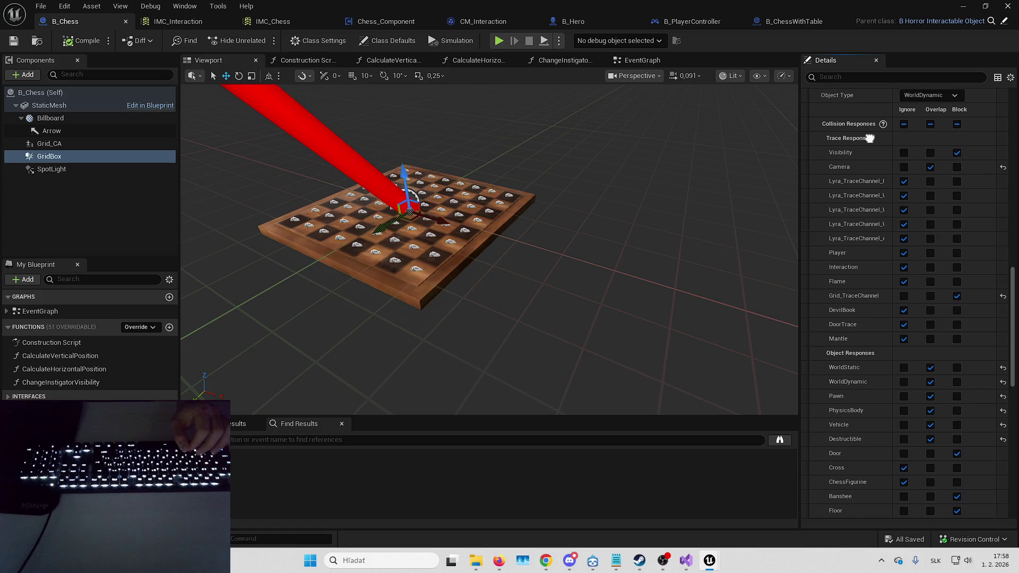
pyautogui.scroll(-1, 870, 120)
pyautogui.click(963, 9)
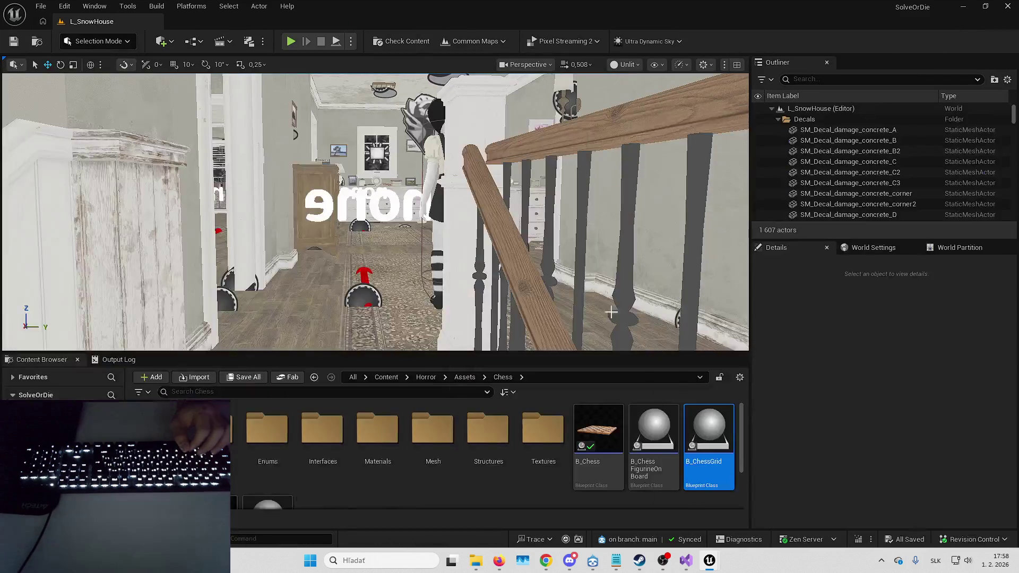
# - Open B_ChessGrid and select a chess piece in its 3D preview
pyautogui.doubleClick(697, 430)
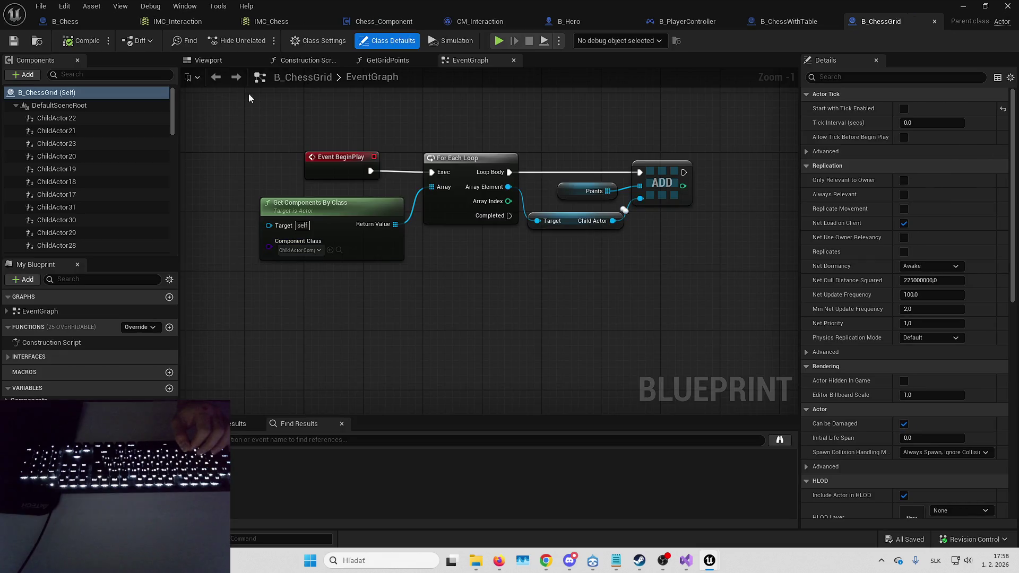
pyautogui.click(221, 60)
pyautogui.click(418, 276)
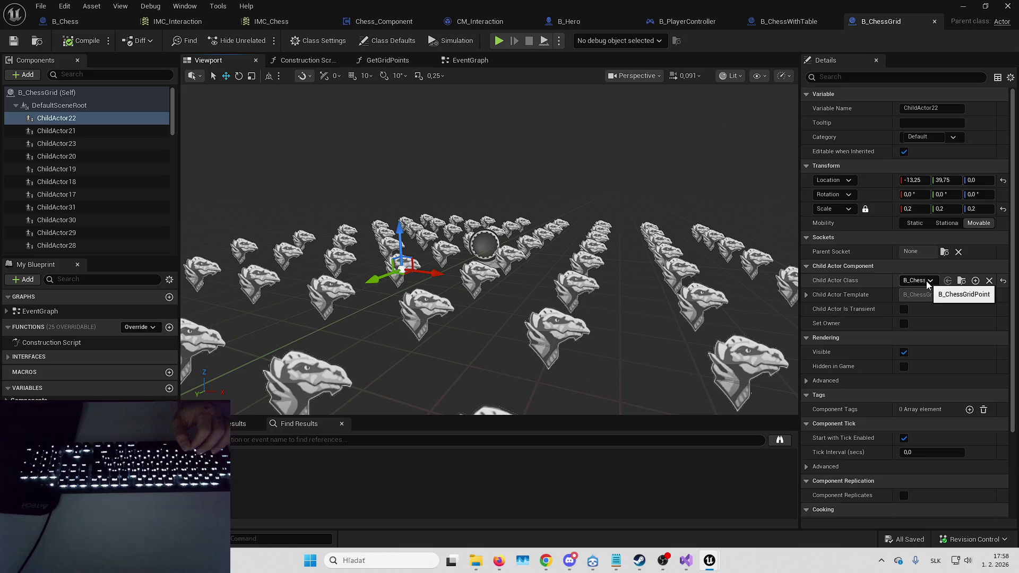
pyautogui.click(961, 6)
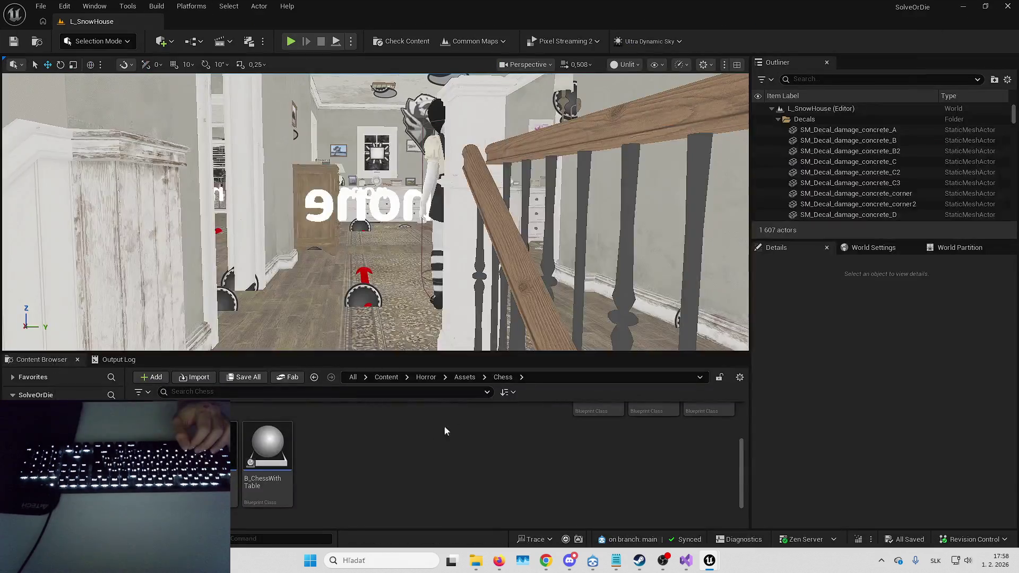
# - Open B_ChessGridPoint to check its Cube component's collision and the Blueprint's tags
pyautogui.doubleClick(268, 446)
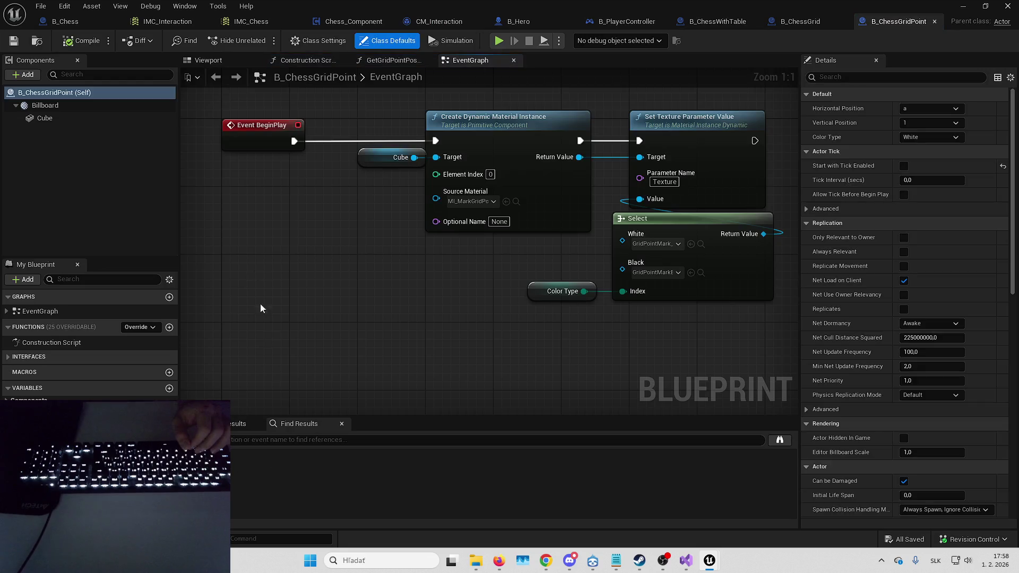
pyautogui.click(211, 61)
pyautogui.click(44, 118)
pyautogui.scroll(-15, 873, 149)
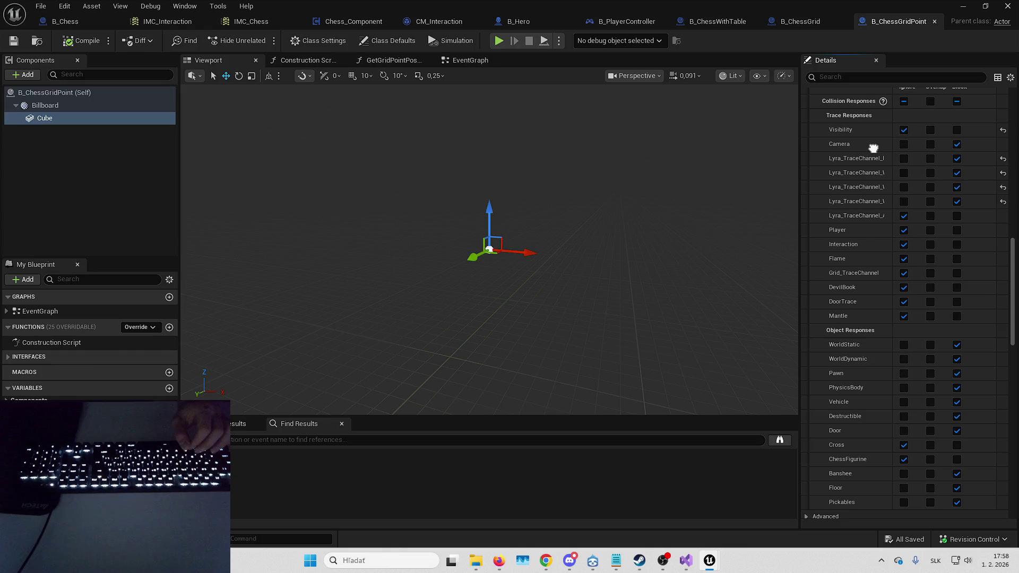
pyautogui.moveTo(873, 149); pyautogui.dragTo(873, 208)
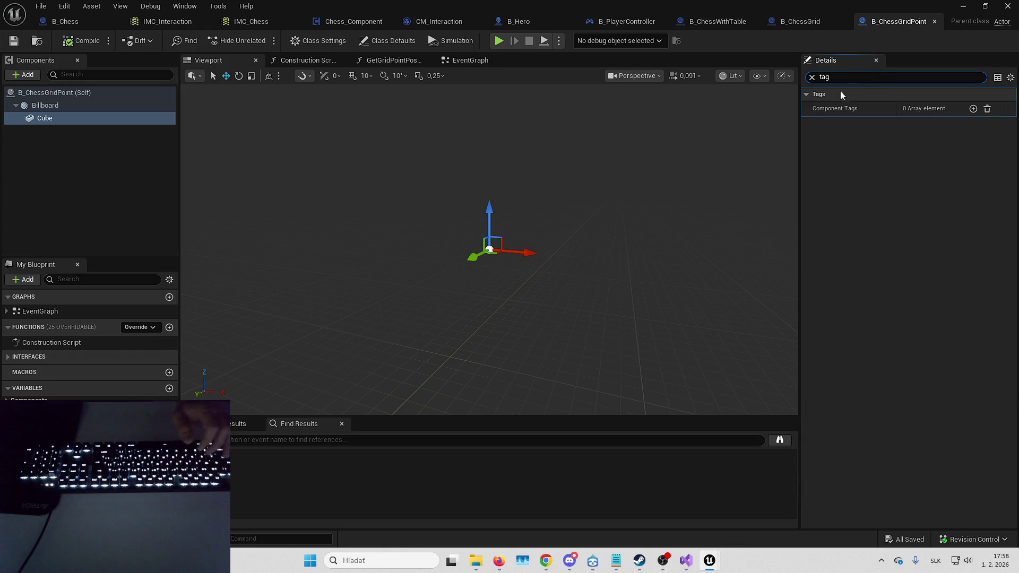
pyautogui.click(529, 87)
# - Check B_Chess's tags and StaticMesh collision, then open the ChessBoard static mesh
pyautogui.click(66, 21)
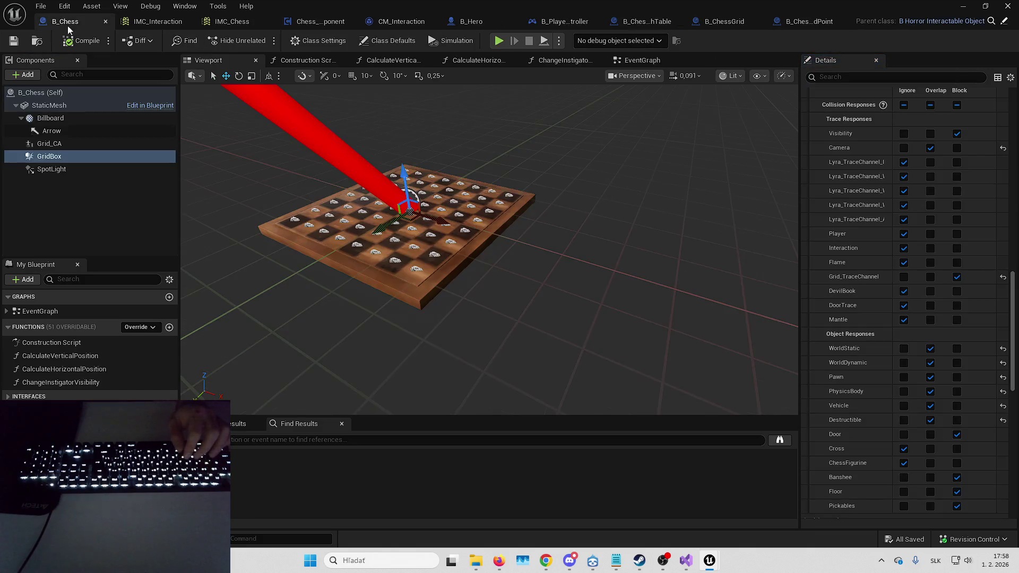
pyautogui.write('tag')
pyautogui.click(74, 93)
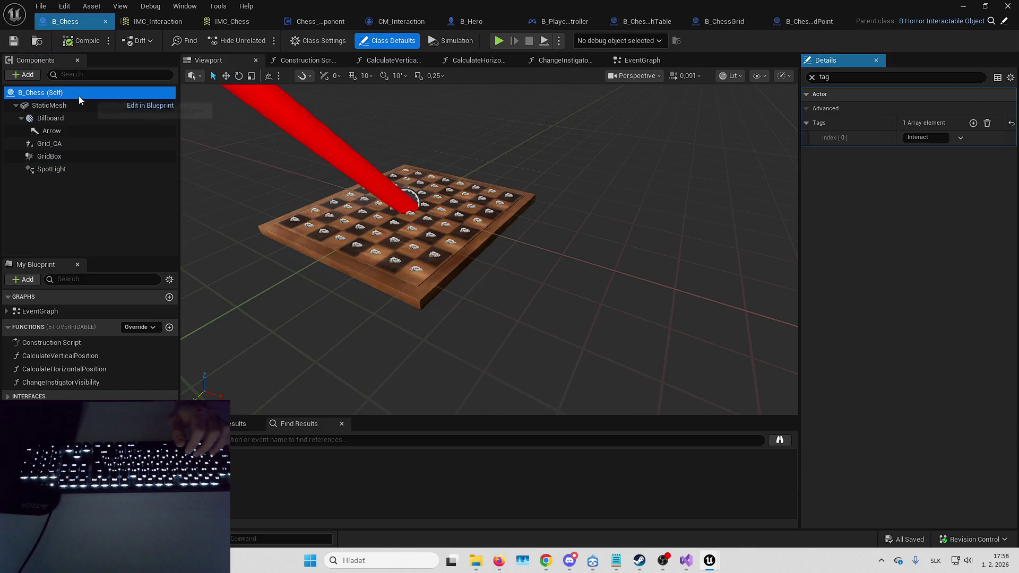
pyautogui.click(812, 77)
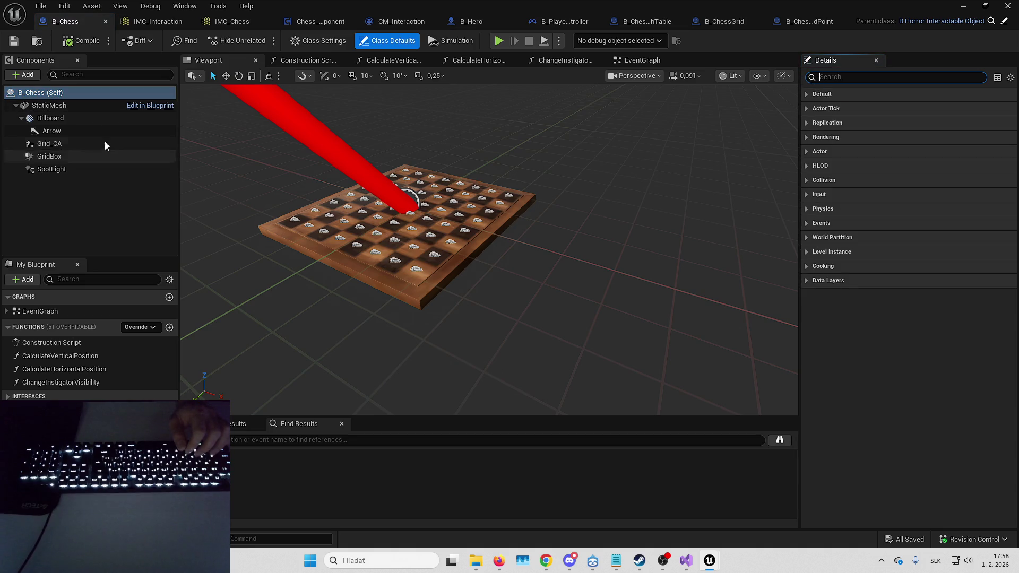
pyautogui.click(84, 109)
pyautogui.scroll(-10, 932, 365)
pyautogui.scroll(10, 867, 259)
pyautogui.doubleClick(909, 265)
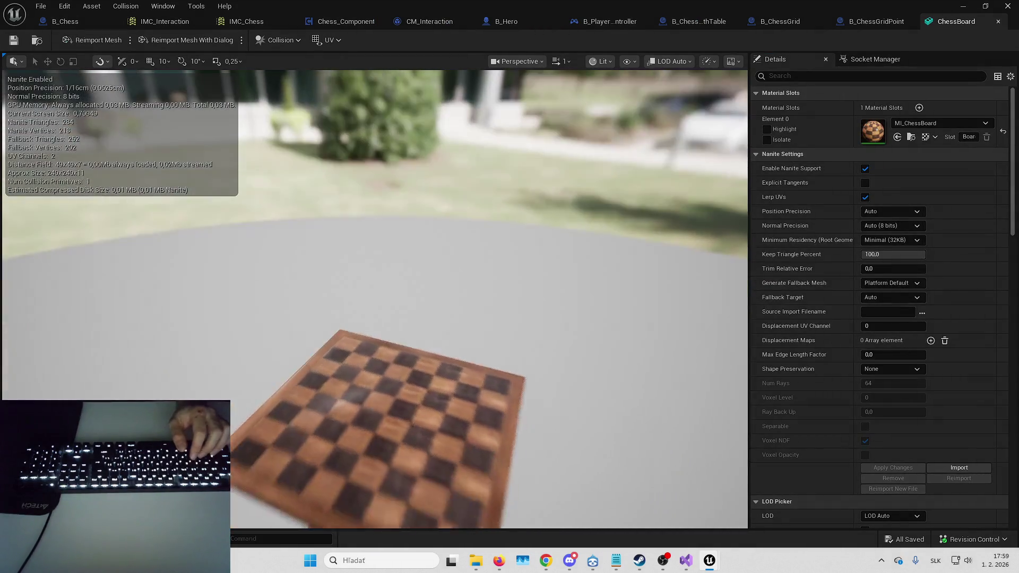
# - Show the ChessBoard mesh's simple collision, then save and close the mesh editor
pyautogui.click(608, 62)
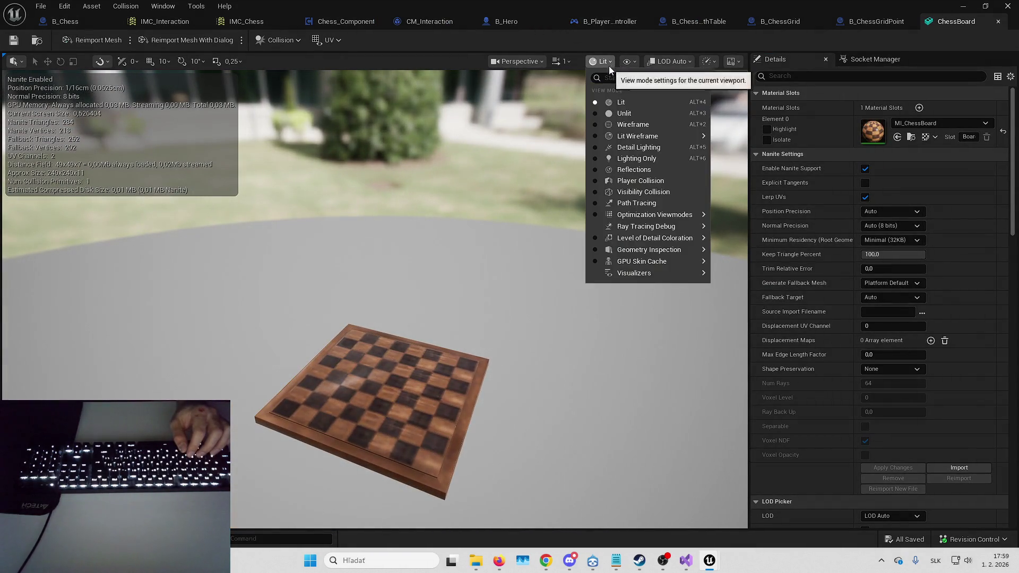
pyautogui.click(629, 62)
pyautogui.click(643, 267)
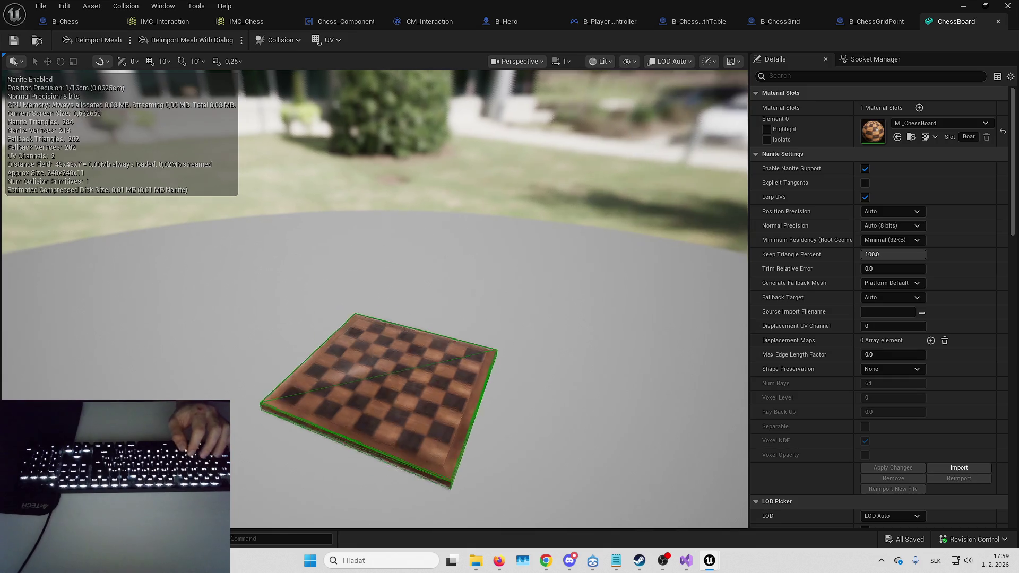
pyautogui.moveTo(438, 250); pyautogui.dragTo(438, 196)
pyautogui.click(13, 41)
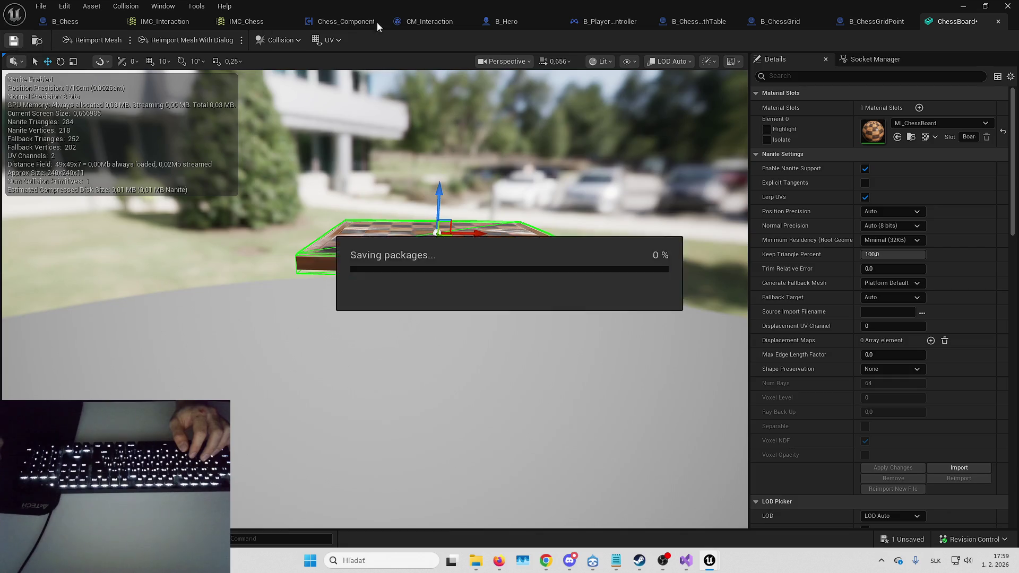
pyautogui.click(962, 6)
# - Fly the level camera down the hallway and start a play session of L_SnowHouse
pyautogui.moveTo(502, 276); pyautogui.dragTo(341, 132)
pyautogui.scroll(-2, 340, 131)
pyautogui.hotkey('alt', 'p')
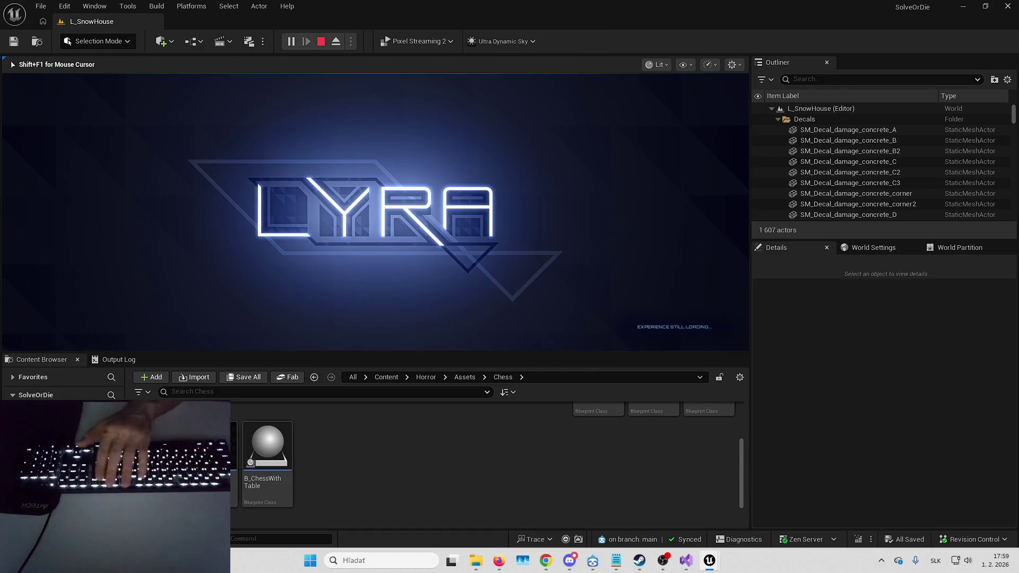
# - Play L_SnowHouse fullscreen, walking from the living room to the hallway's far end, then stop
pyautogui.press('F11')
pyautogui.press('w')
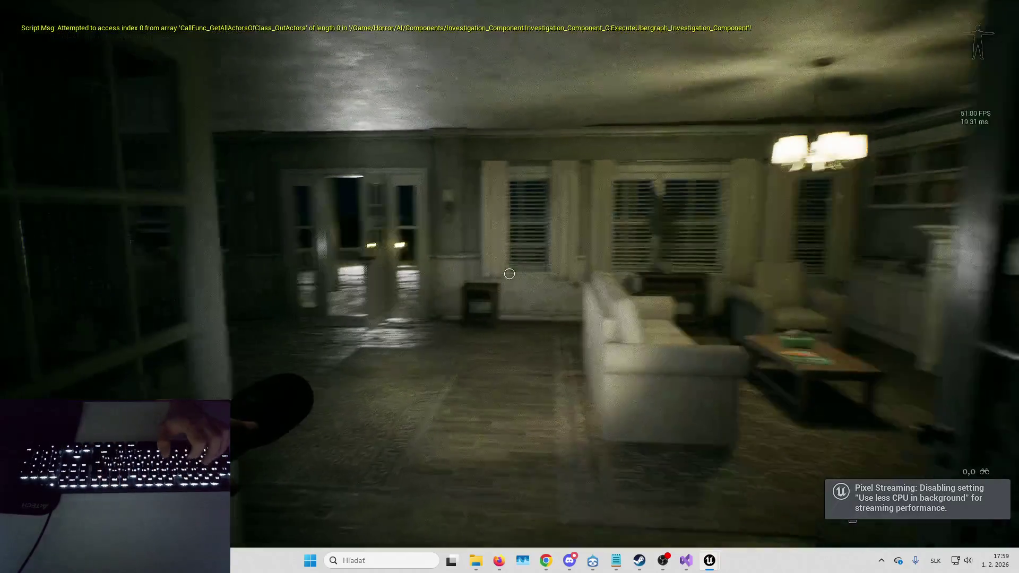
pyautogui.press('w')
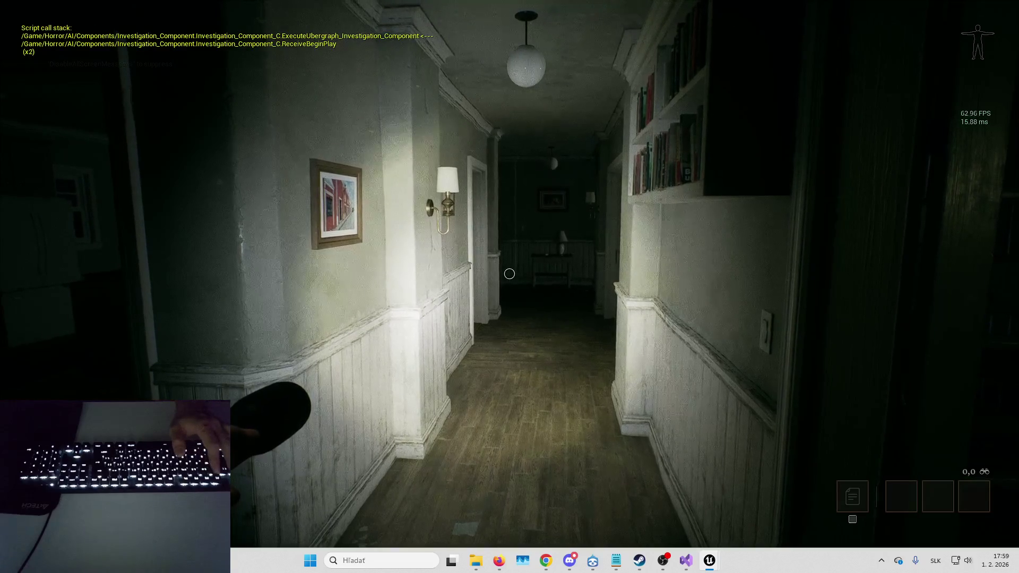
pyautogui.press('Escape')
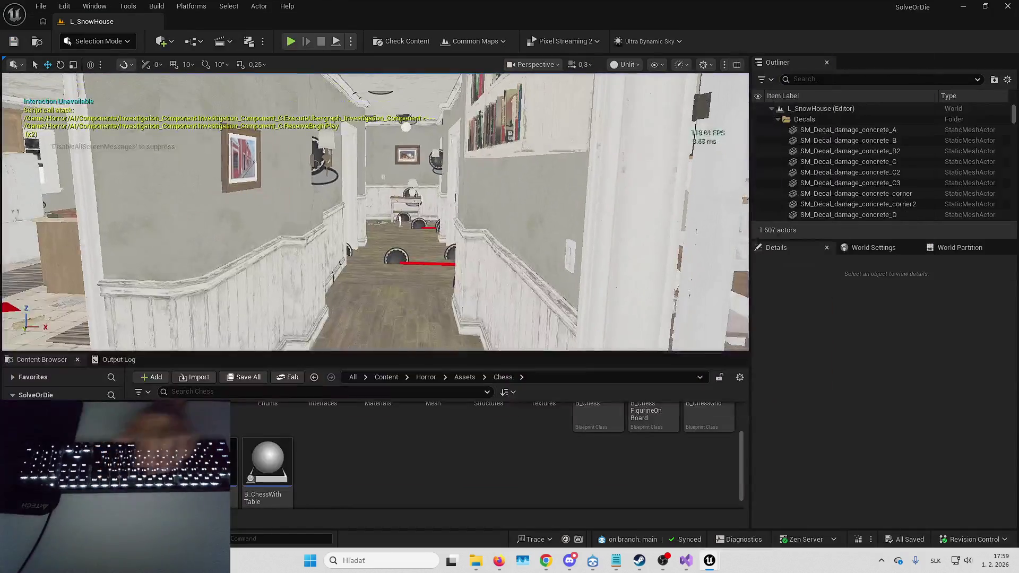
# - Search all content for 'flashlight' and open the Flashlight Blueprint
pyautogui.click(426, 392)
pyautogui.write('flashlight')
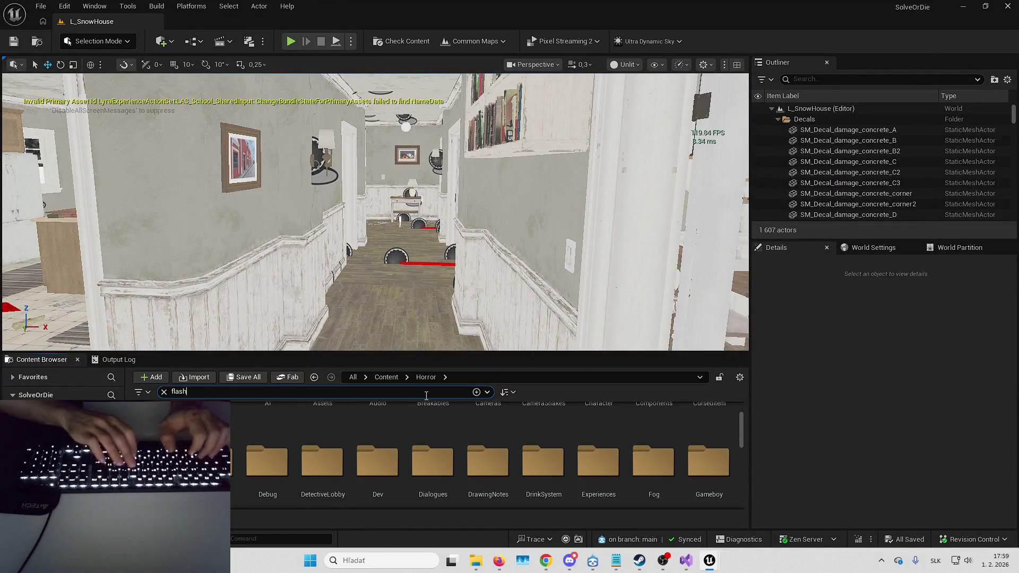
pyautogui.click(399, 375)
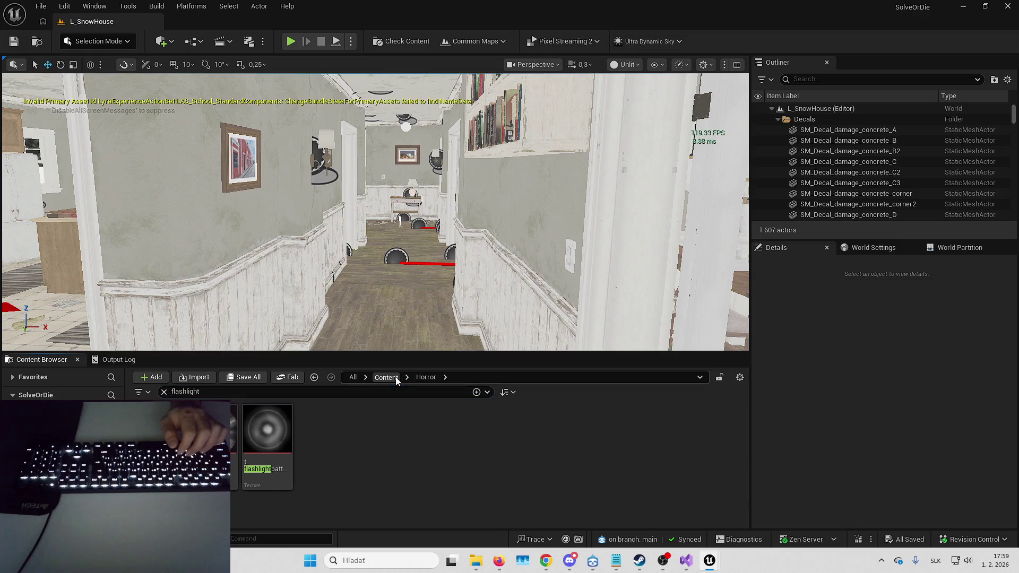
pyautogui.scroll(-1, 373, 401)
pyautogui.doubleClick(486, 428)
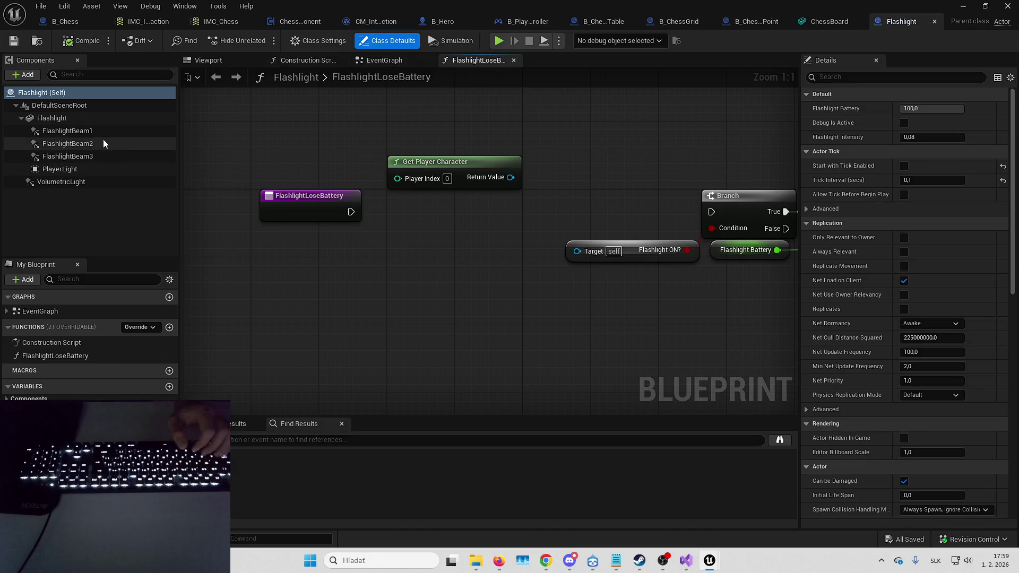
# - Turn off Cast Shadows on FlashlightBeam1-3, compile, and start a play test
pyautogui.click(102, 137)
pyautogui.keyDown('shift'); pyautogui.click(103, 153); pyautogui.keyUp('shift')
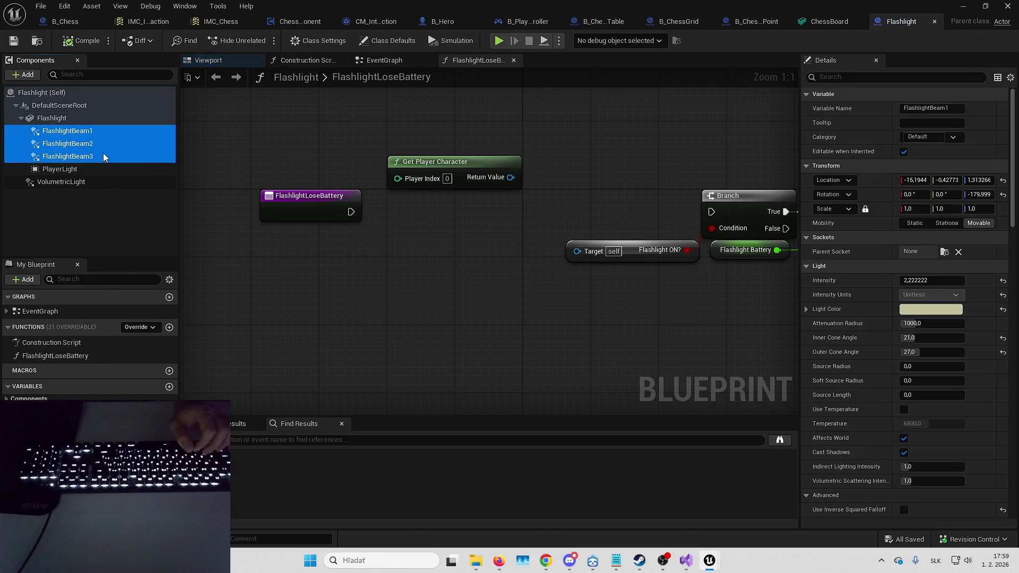
pyautogui.click(118, 149)
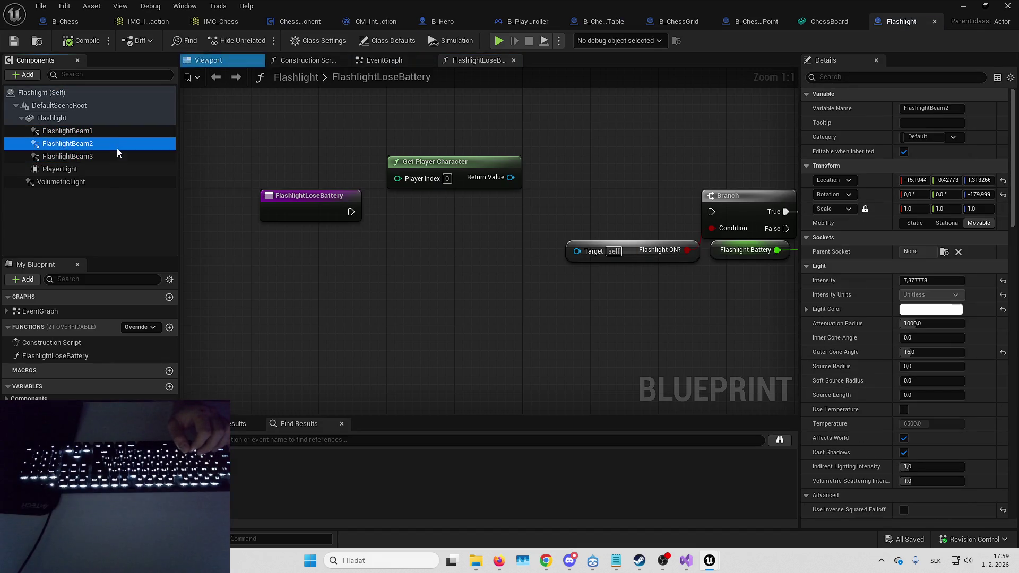
pyautogui.click(118, 135)
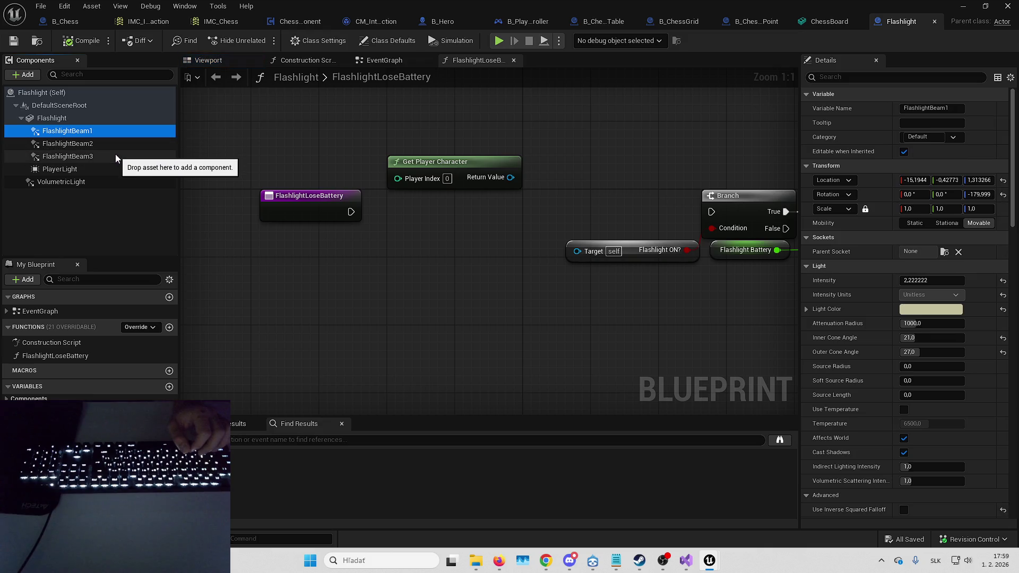
pyautogui.click(116, 153)
pyautogui.click(116, 141)
pyautogui.click(117, 131)
pyautogui.keyDown('shift'); pyautogui.click(116, 156); pyautogui.keyUp('shift')
pyautogui.click(904, 353)
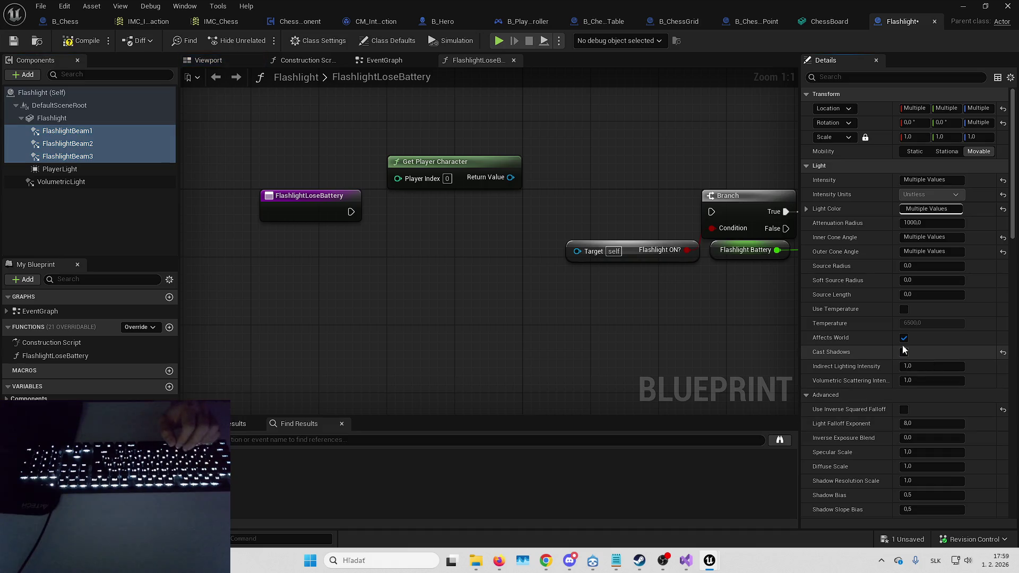
pyautogui.click(85, 41)
pyautogui.hotkey('alt', 'p')
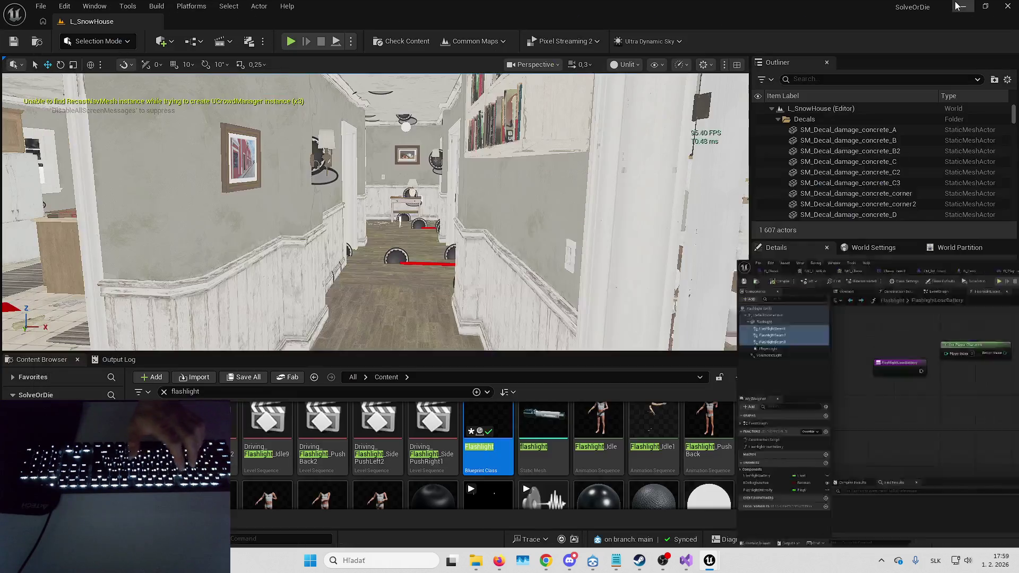
# - After play-testing, re-enable Cast Shadows on the beams and play-test again
pyautogui.press('F11')
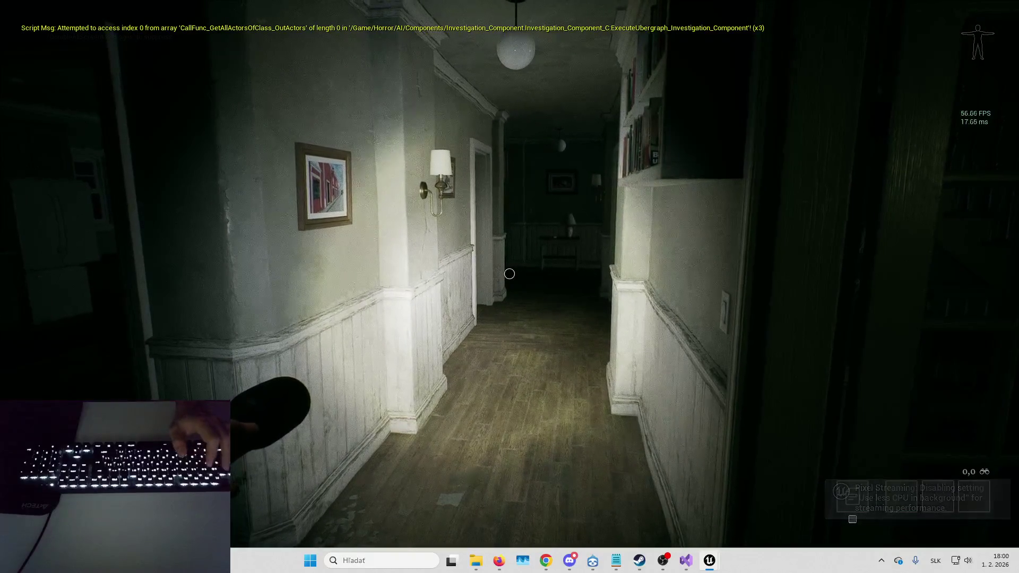
pyautogui.press('Escape')
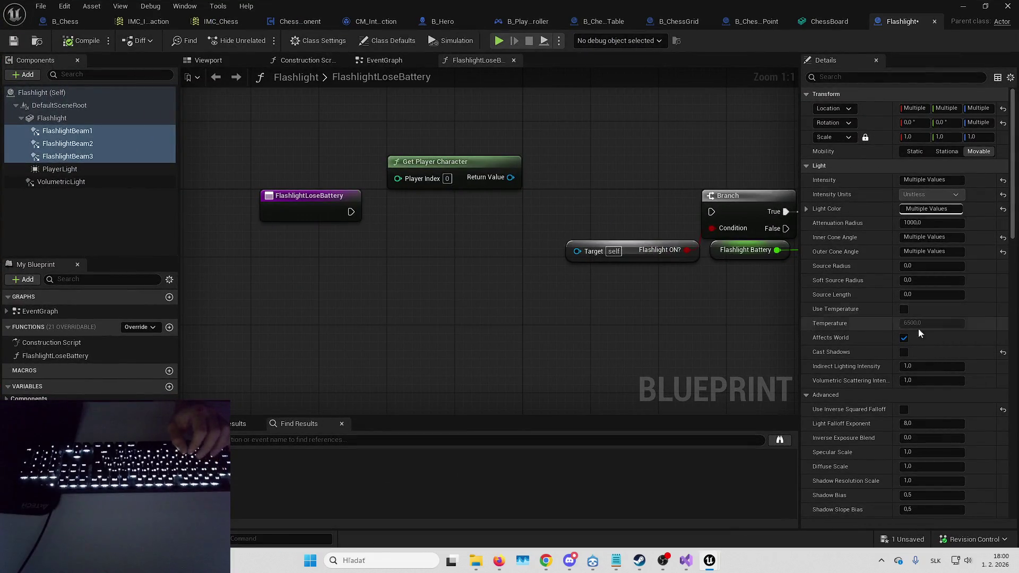
pyautogui.click(904, 351)
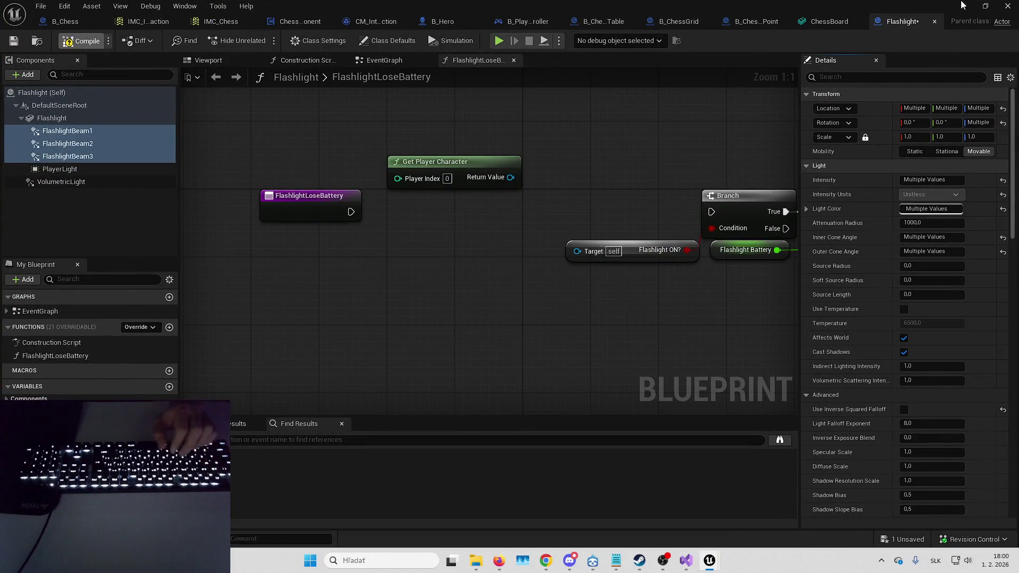
pyautogui.hotkey('alt', 'p')
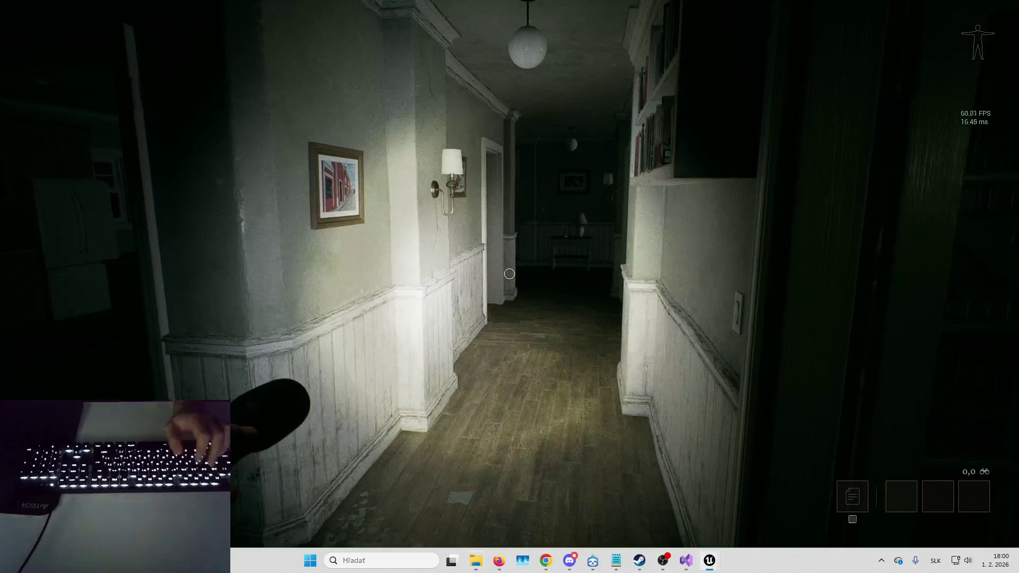
pyautogui.press('Escape')
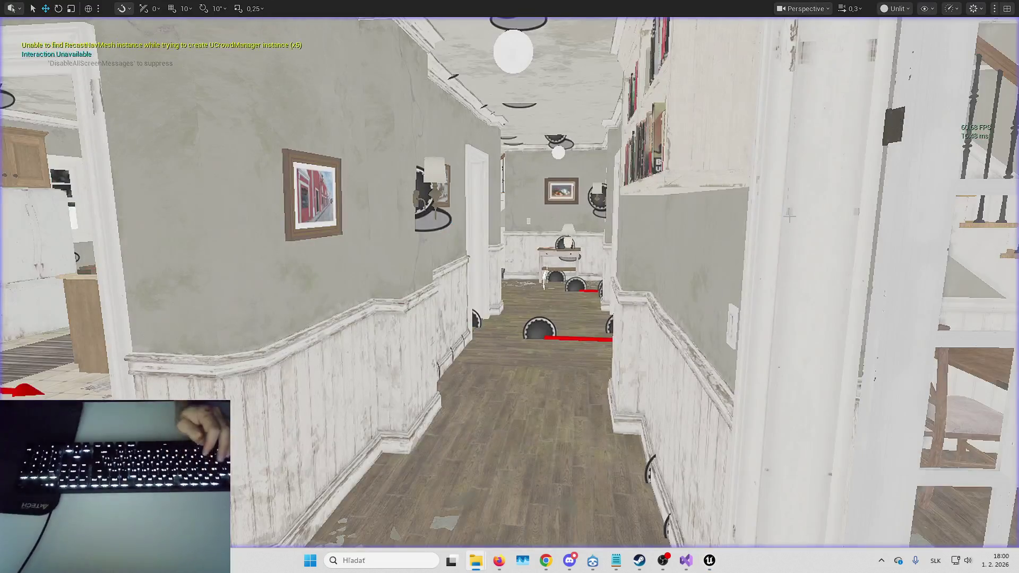
# - Save the Flashlight Blueprint and close its window
pyautogui.hotkey('alt', 'Tab')
pyautogui.hotkey('alt', 'Tab')
pyautogui.hotkey('alt', 'Tab')
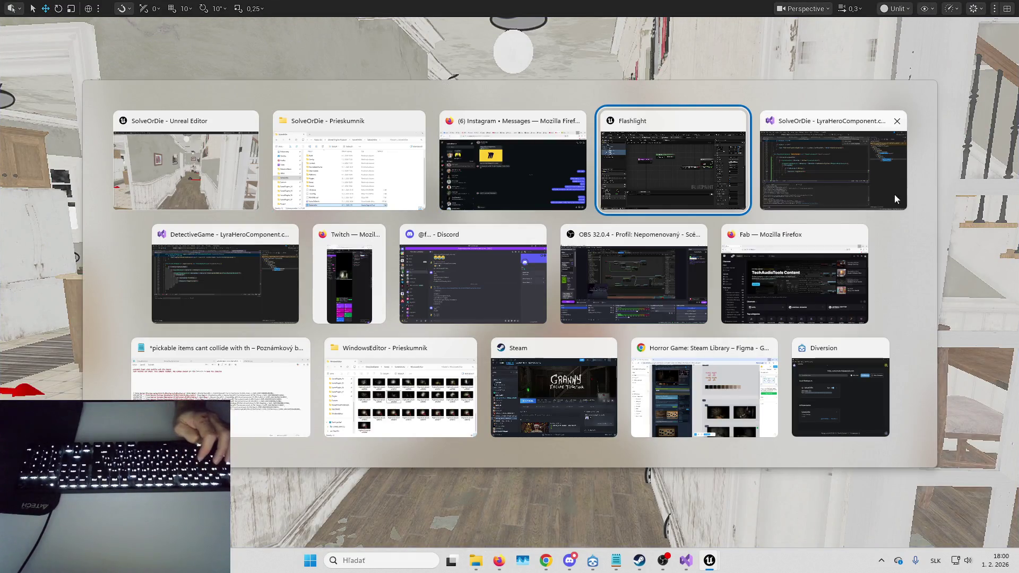
pyautogui.click(661, 199)
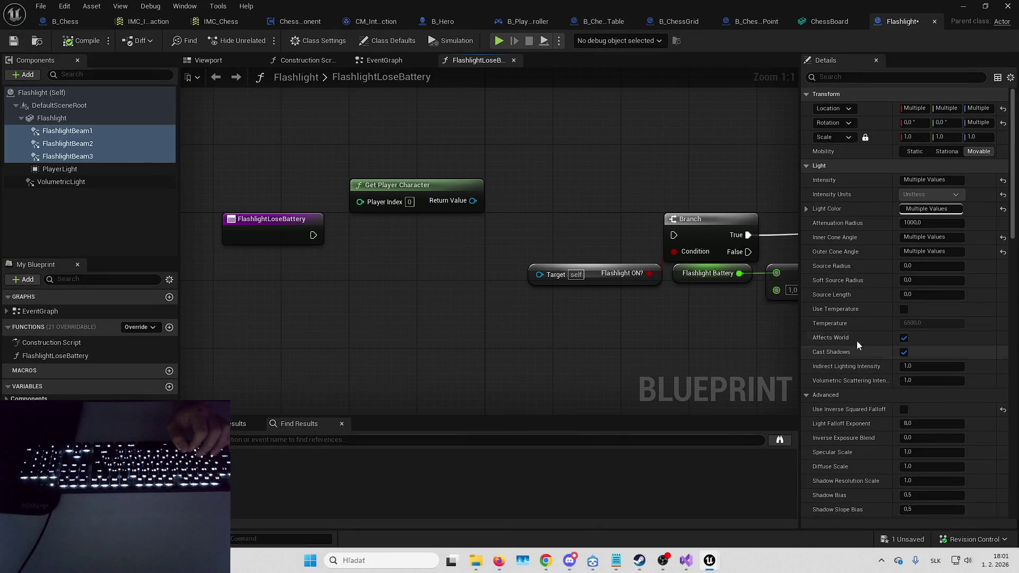
pyautogui.hotkey('ctrl', 's')
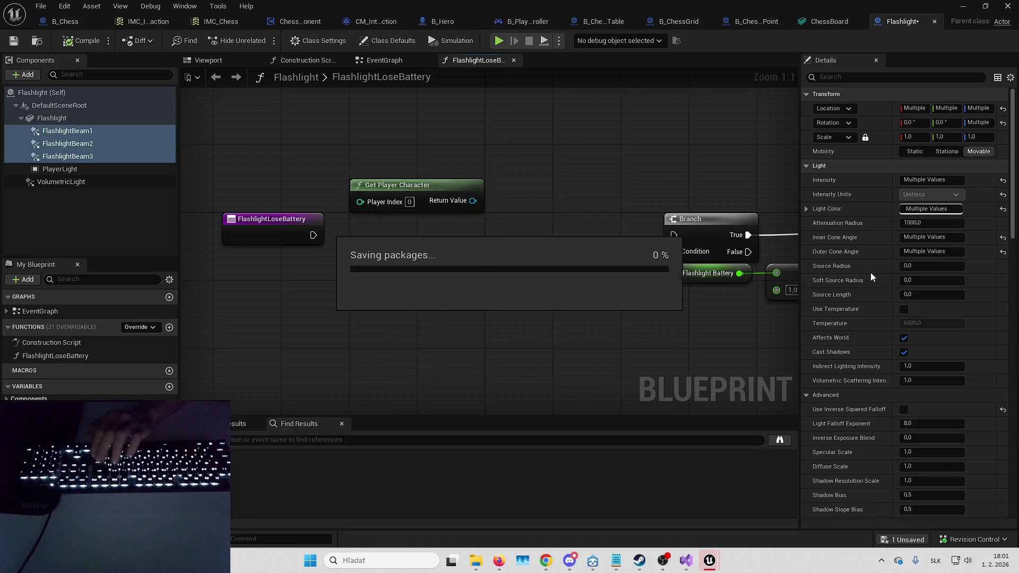
pyautogui.click(1002, 6)
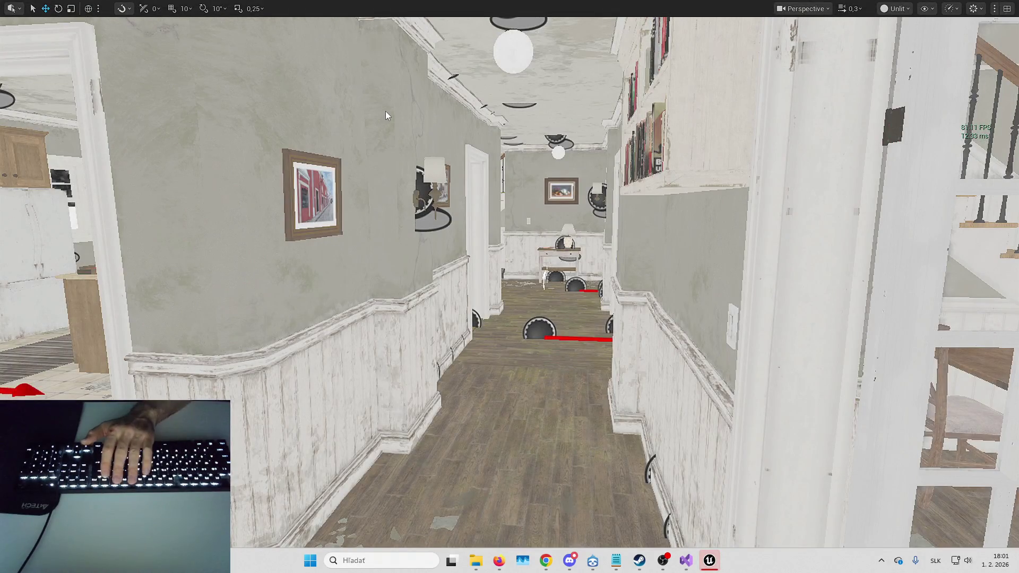
# - Fly the level camera forward, exit fullscreen, and show the File > Recent Levels list
pyautogui.rightClick(385, 111)
pyautogui.press('w')
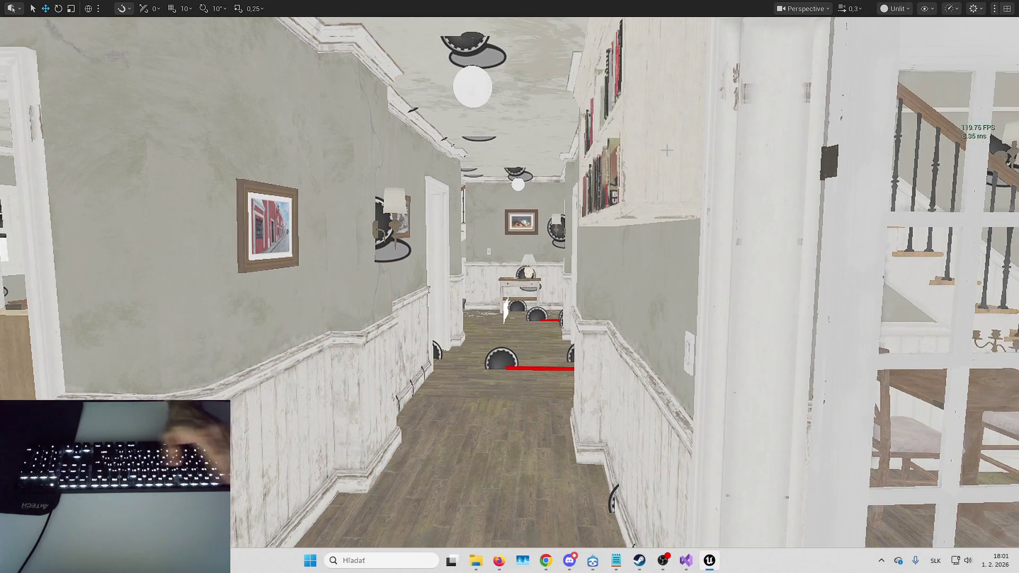
pyautogui.press('F11')
pyautogui.click(41, 6)
# - Reopen L_ShooterGym_WP2 from Recent Levels, clear the flashlight search, and fly toward the forest
pyautogui.moveTo(125, 81)
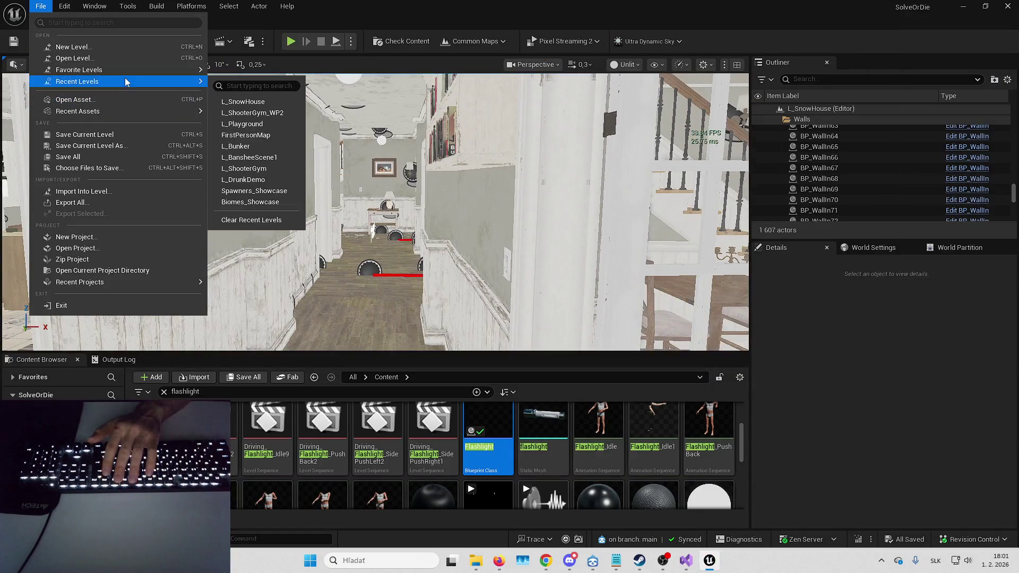
pyautogui.click(272, 113)
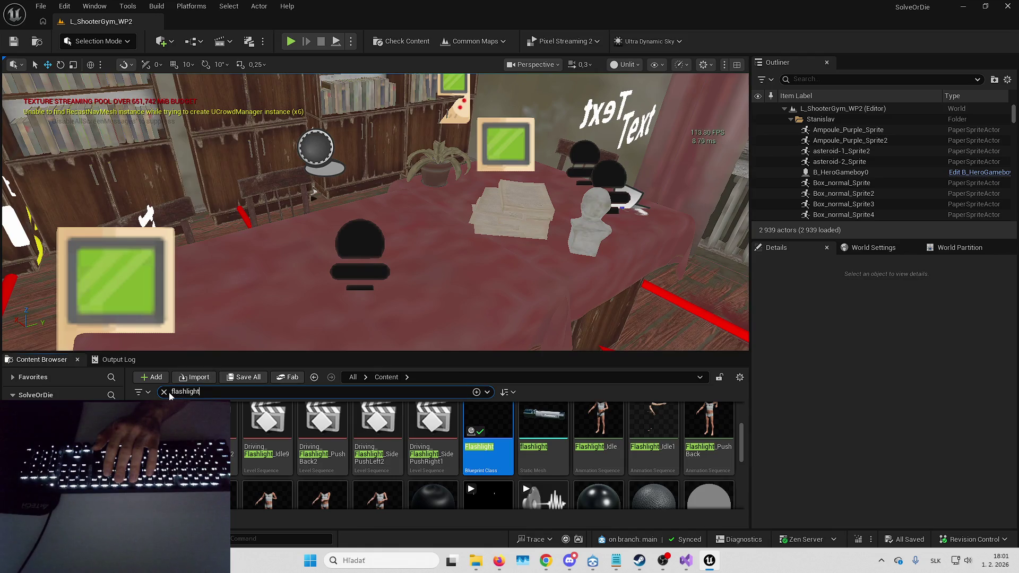
pyautogui.click(164, 392)
pyautogui.press('Up')
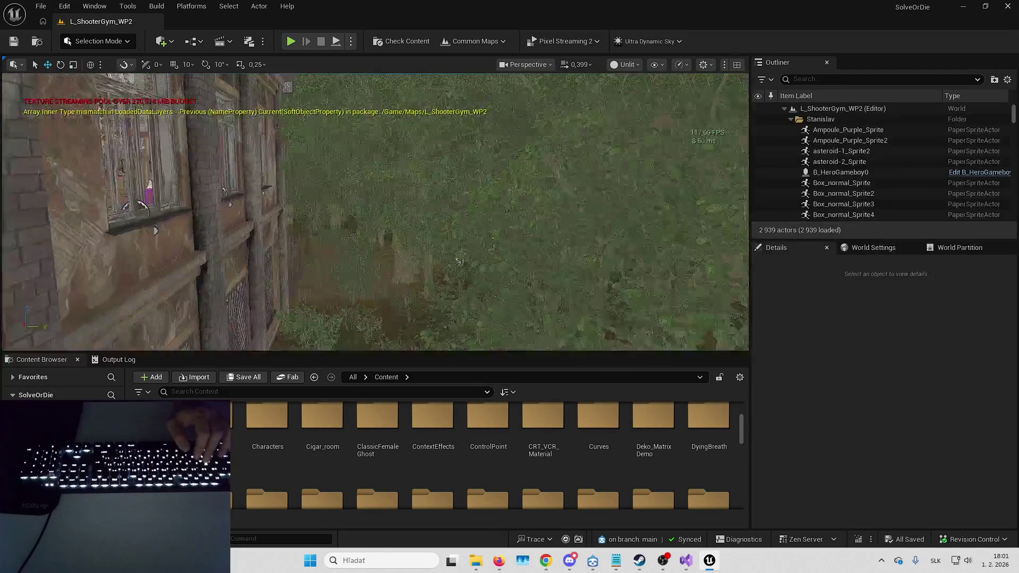
pyautogui.scroll(4, 375, 212)
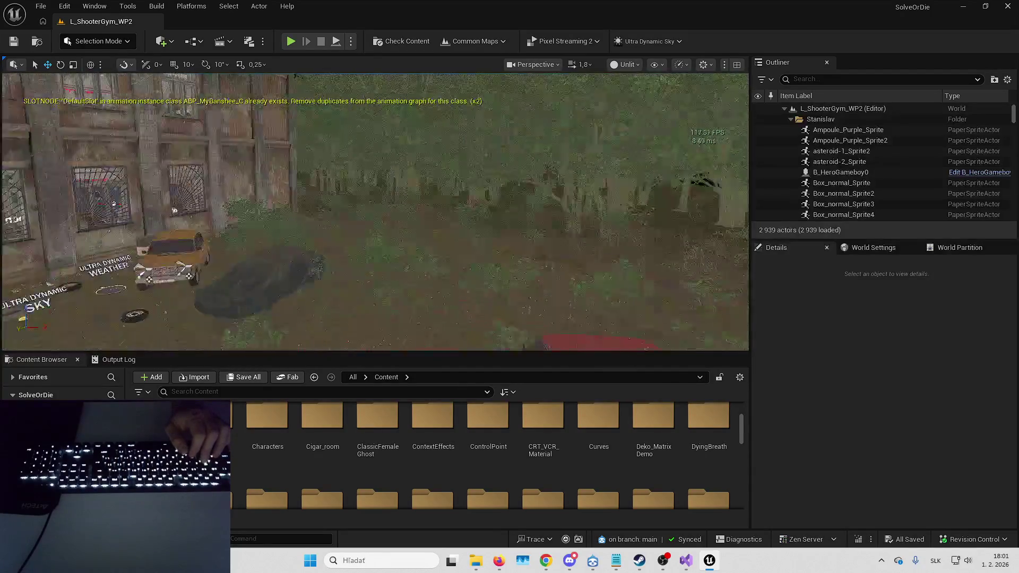
pyautogui.scroll(-4, 375, 229)
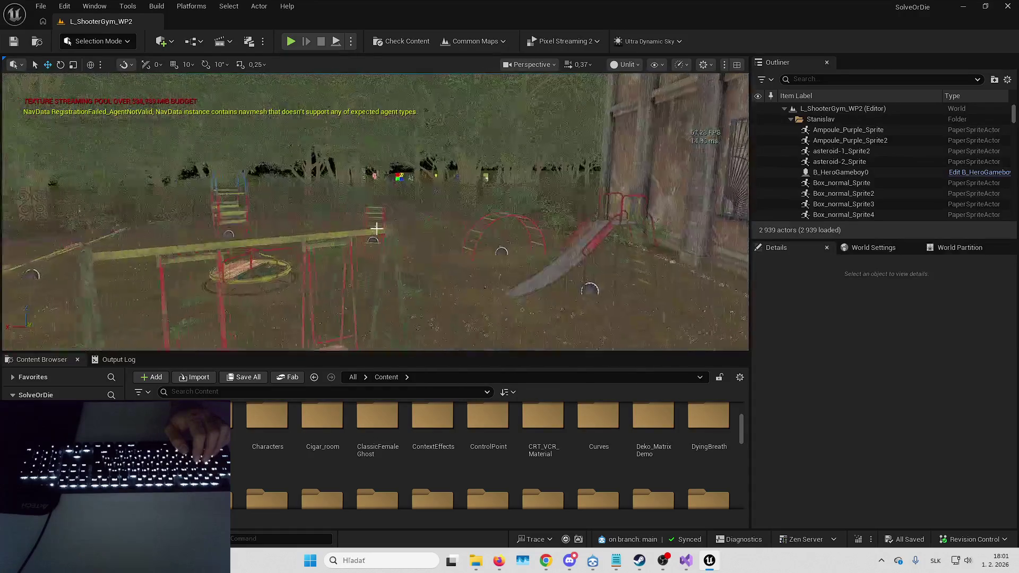
pyautogui.press('Up')
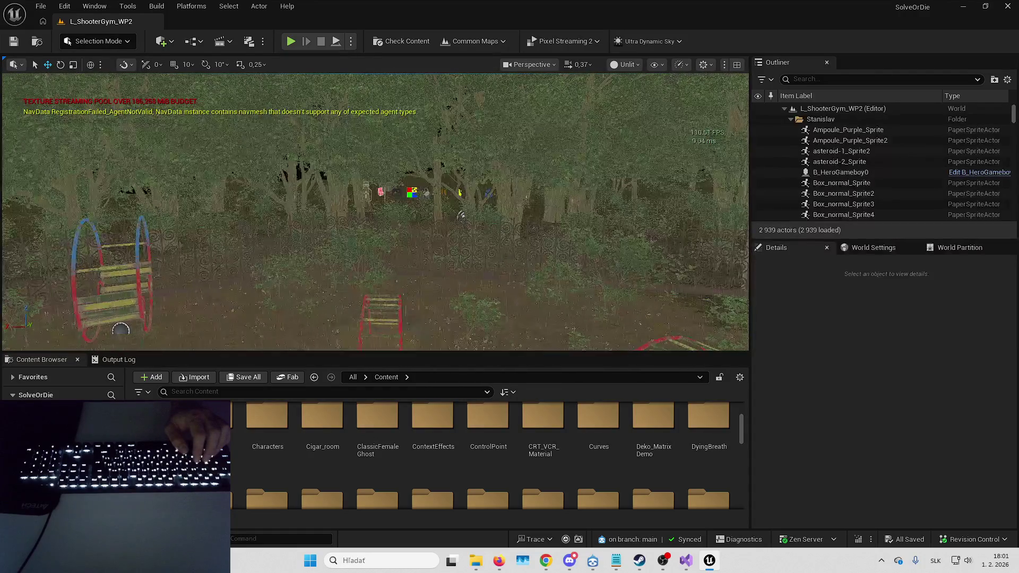
# - Select B_PGSManager, review its Puzzle Generation System settings, and bring up the Notepad notes
pyautogui.click(460, 215)
pyautogui.click(449, 216)
pyautogui.click(448, 217)
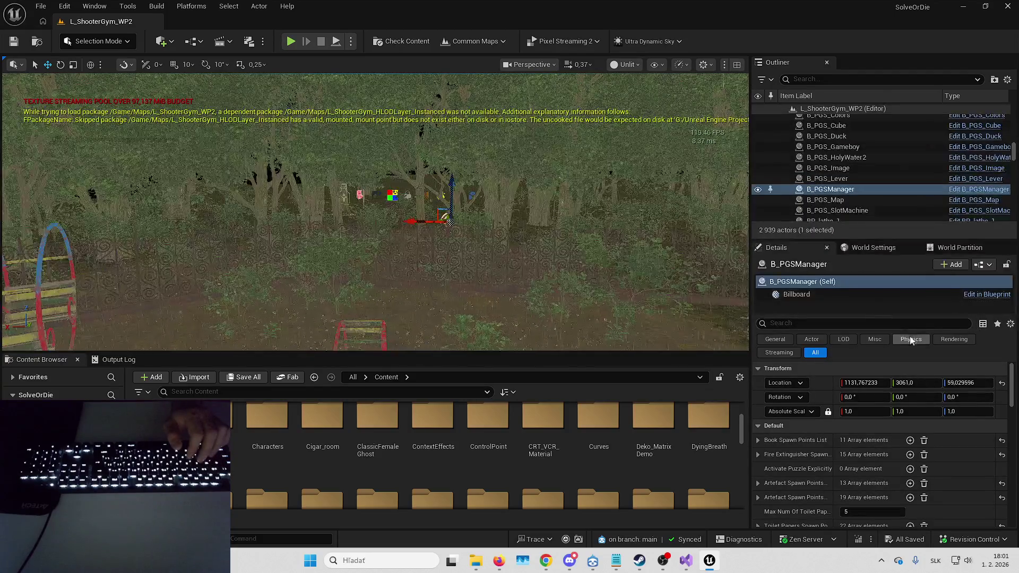
pyautogui.scroll(-6, 868, 411)
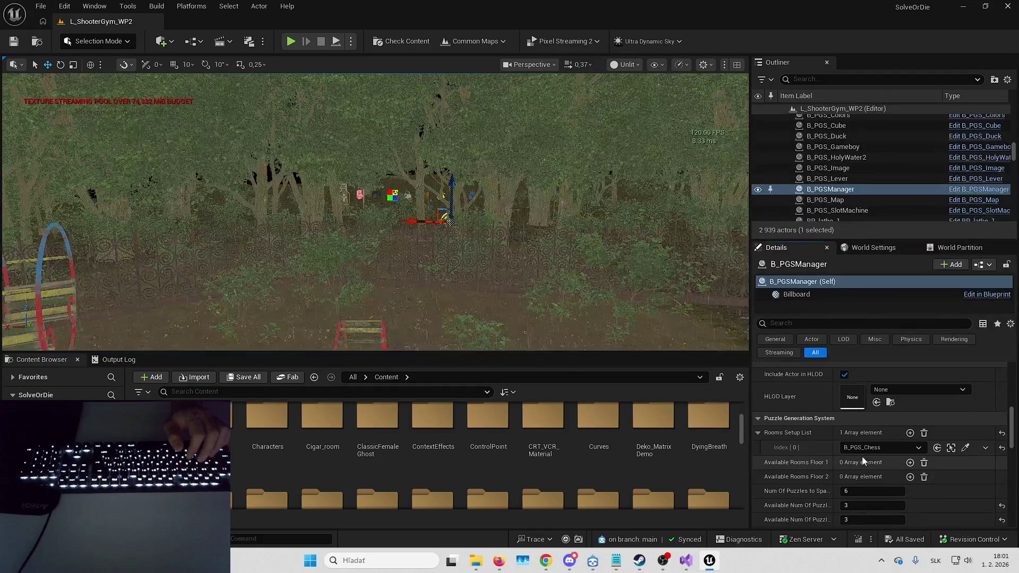
pyautogui.click(617, 561)
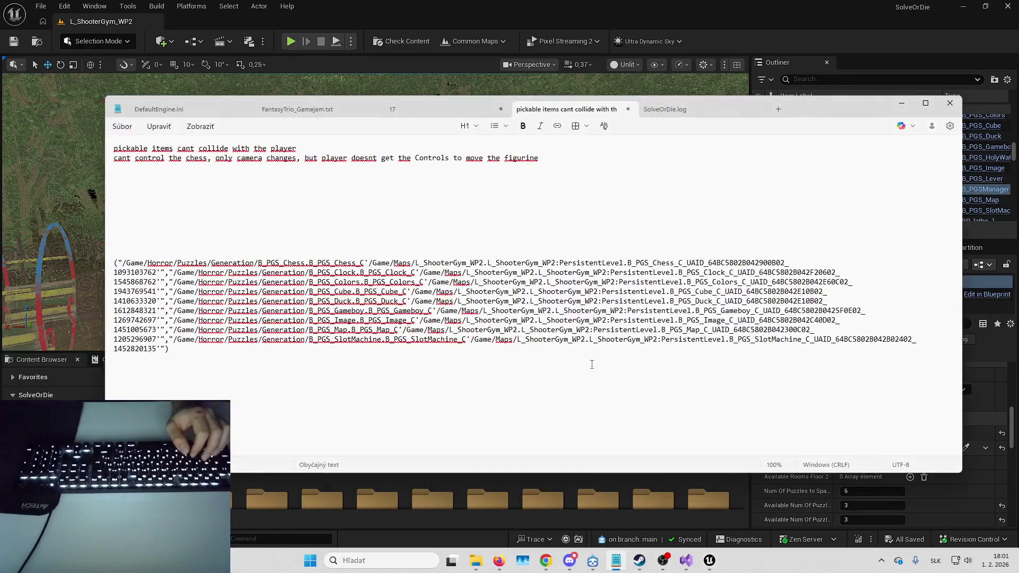
# - Copy the B_PGS actor paths from Notepad into B_PGSManager's Rooms Setup List
pyautogui.moveTo(201, 347)
pyautogui.mouseDown()
pyautogui.moveTo(159, 276)
pyautogui.moveTo(99, 261)
pyautogui.mouseUp()
pyautogui.hotkey('ctrl', 'c')
pyautogui.hotkey('alt', 'Tab')
pyautogui.hotkey('ctrl', 'v')
pyautogui.moveTo(602, 284); pyautogui.dragTo(578, 278)
# - Save the level and start a play-in-editor test
pyautogui.hotkey('ctrl', 's')
pyautogui.press('Return')
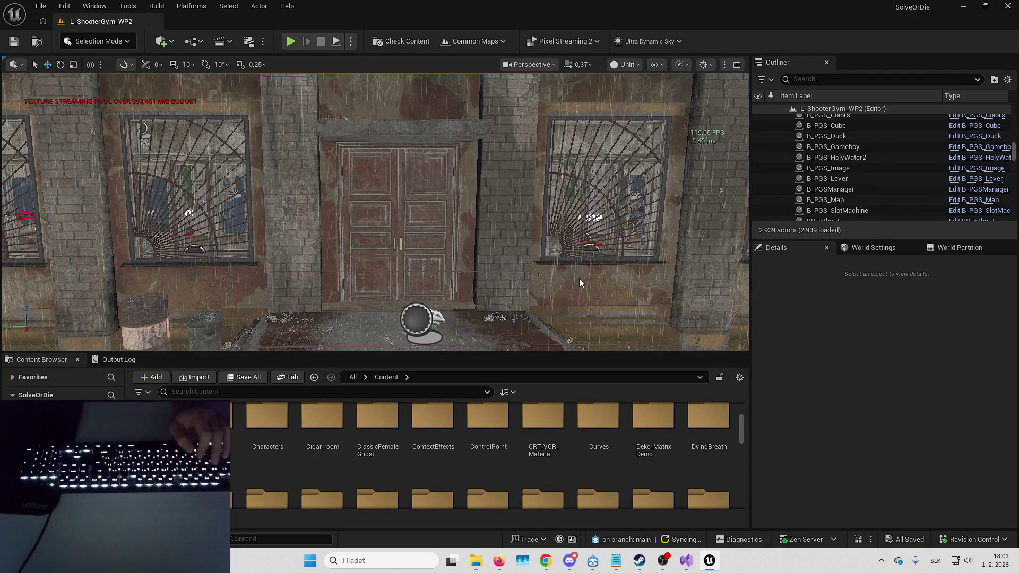
pyautogui.hotkey('alt', 'p')
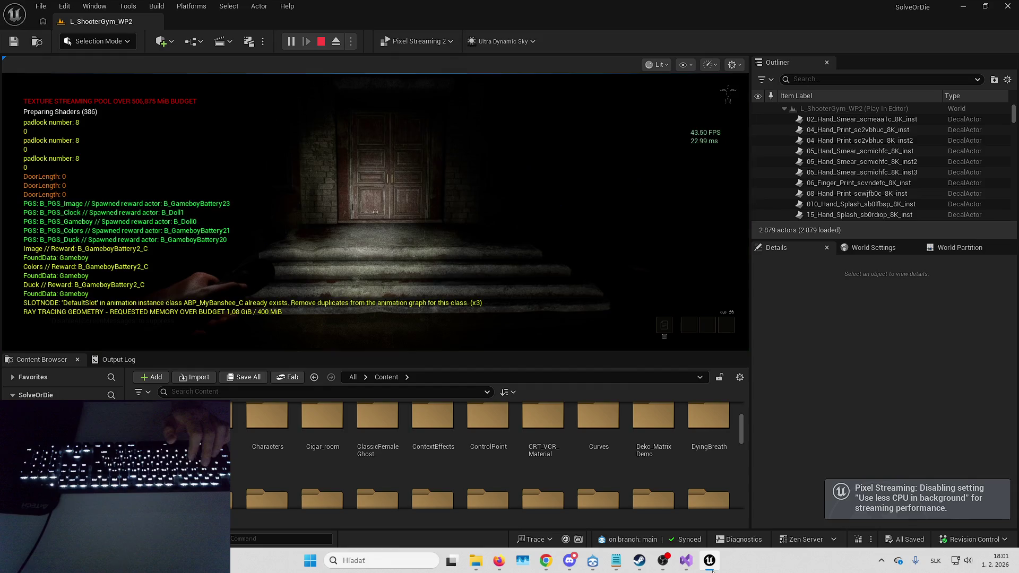
# - Give the game view input control and make it fill the screen with F11
pyautogui.moveTo(712, 567)
pyautogui.click(604, 248)
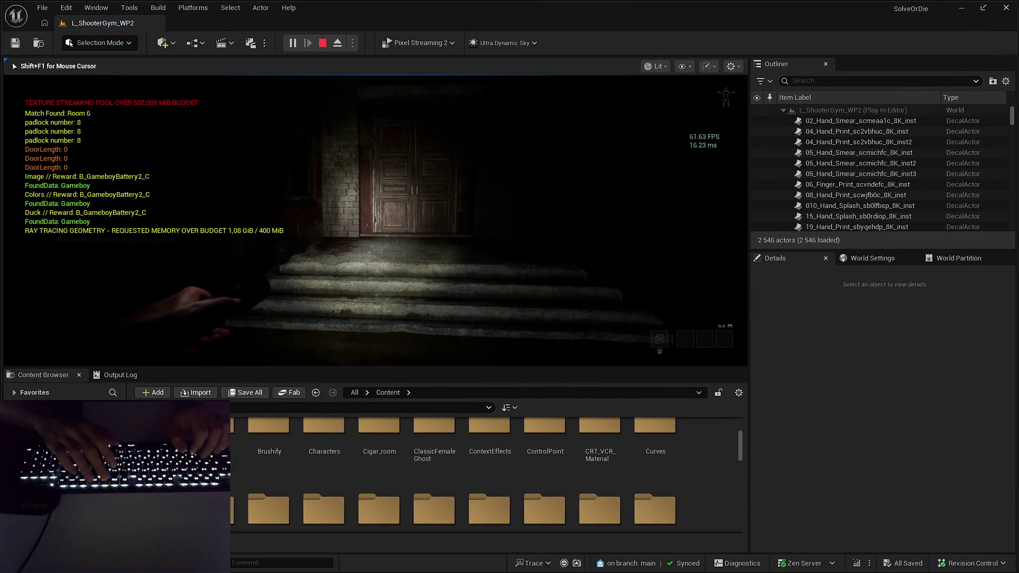
pyautogui.press('F11')
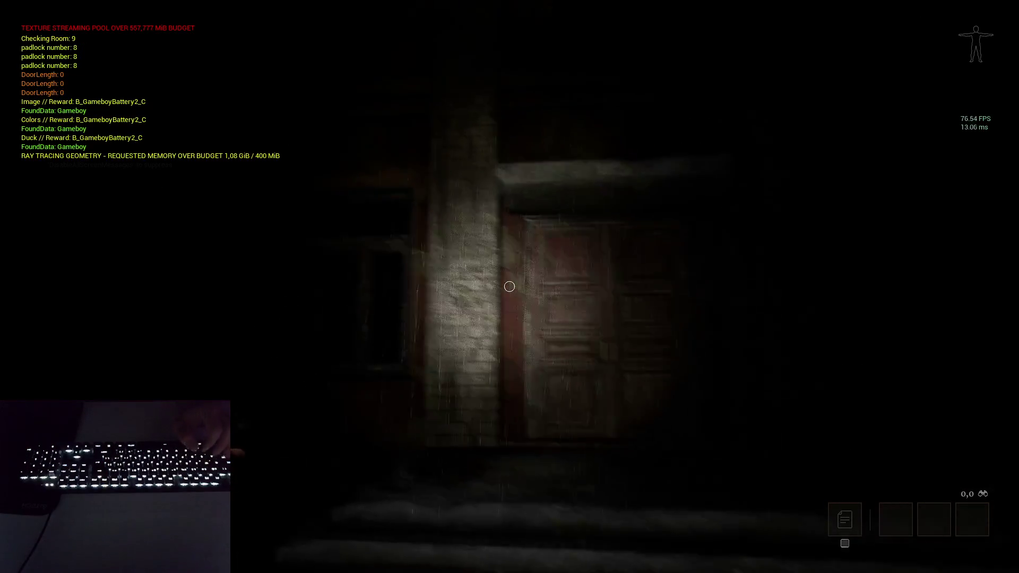
# - Walk through the wooden and blue doors into the candle-ringed pentagram room and open the cheat menu
pyautogui.press('w')
pyautogui.moveTo(509, 286)
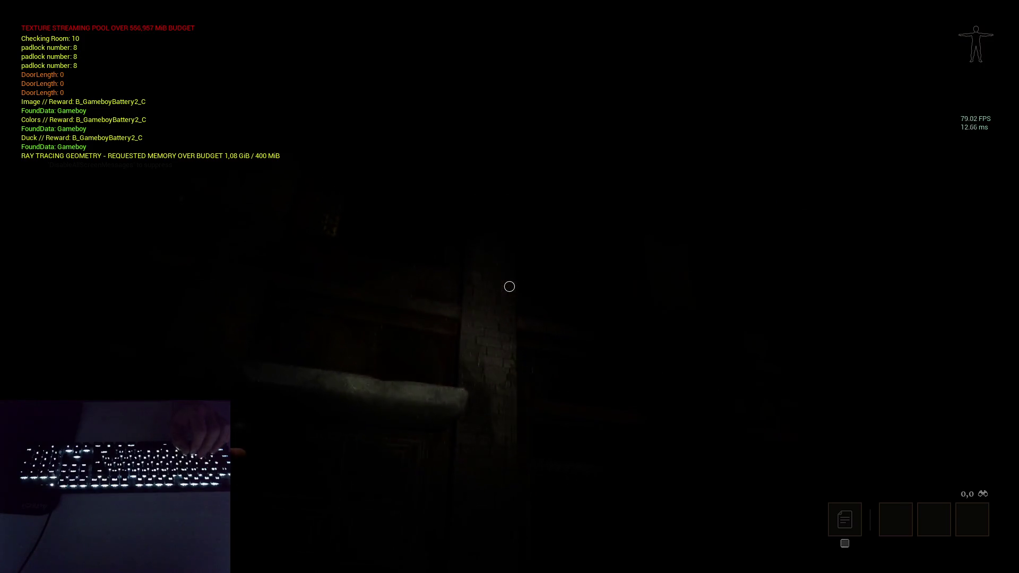
pyautogui.press('w')
pyautogui.press('w')
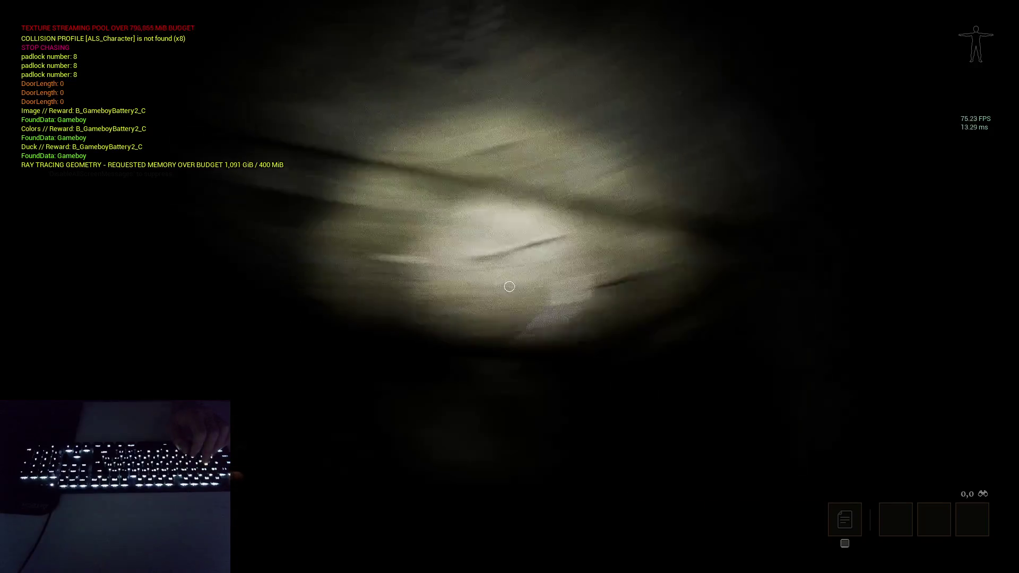
pyautogui.press('w')
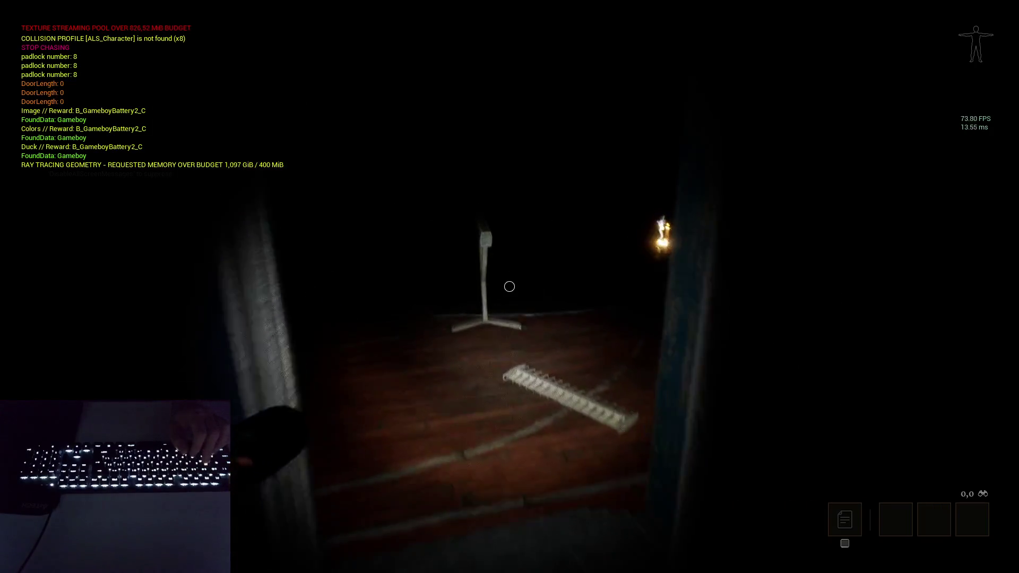
pyautogui.press('w')
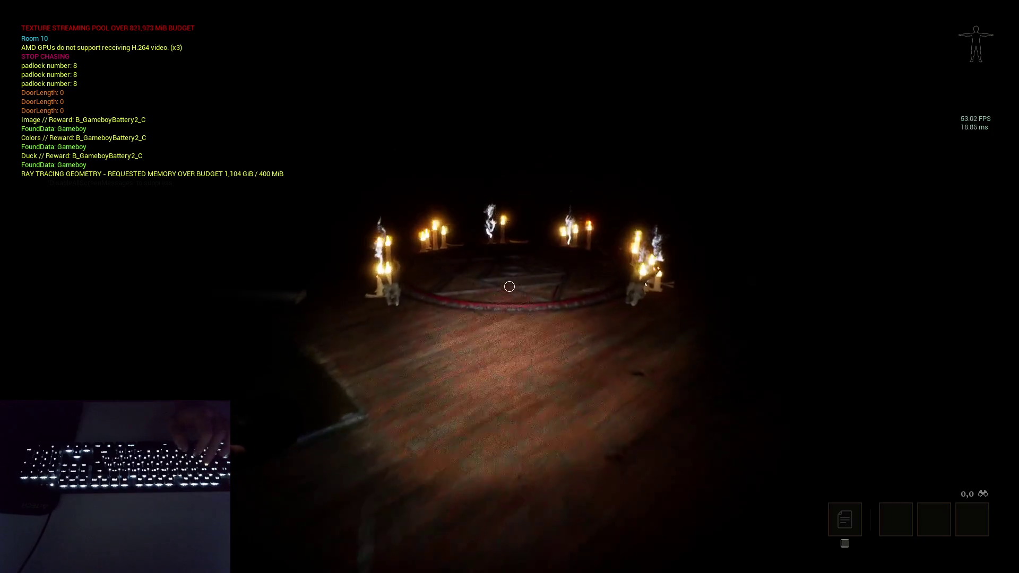
pyautogui.press('w')
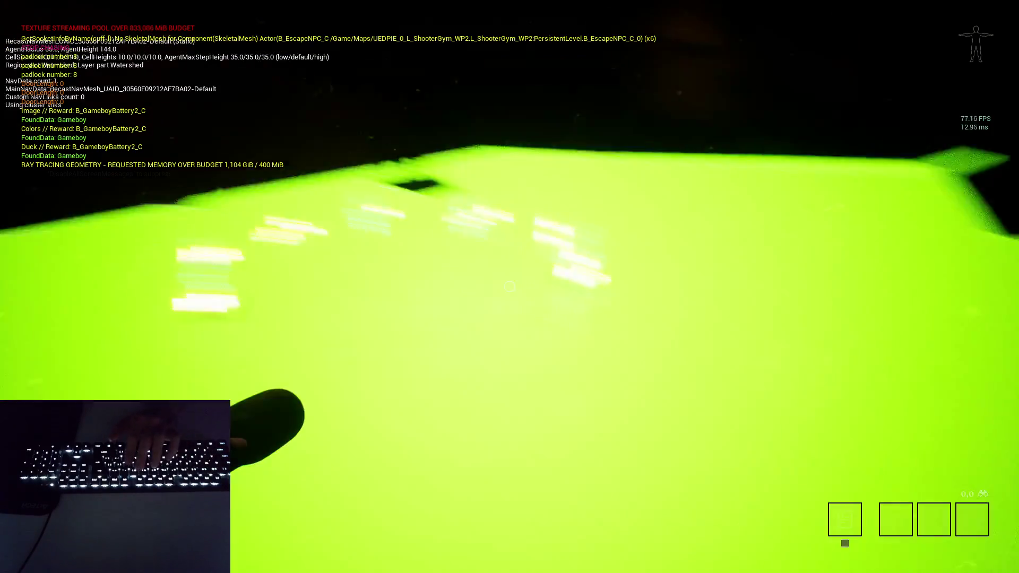
pyautogui.press('Tab')
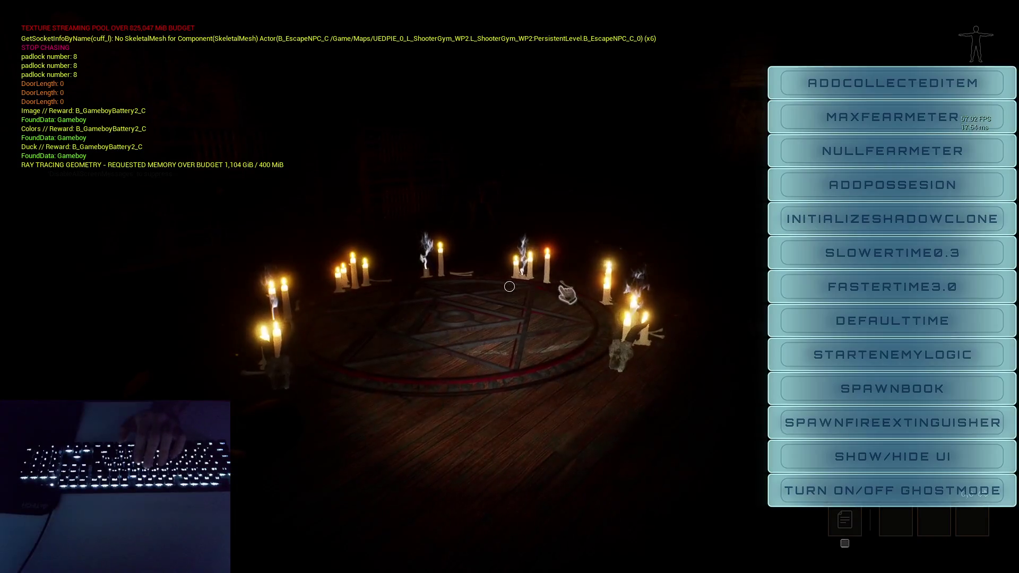
# - Spawn a book in the pentagram and add six collected items via ADDCOLLECTEDITEM, then close the menu
pyautogui.click(841, 389)
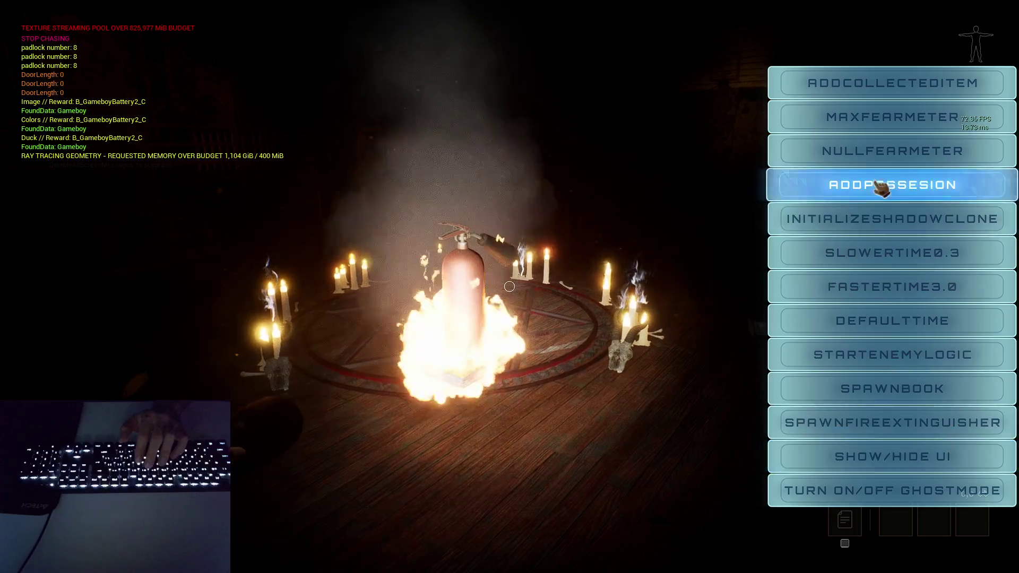
pyautogui.click(916, 93)
pyautogui.click(916, 93)
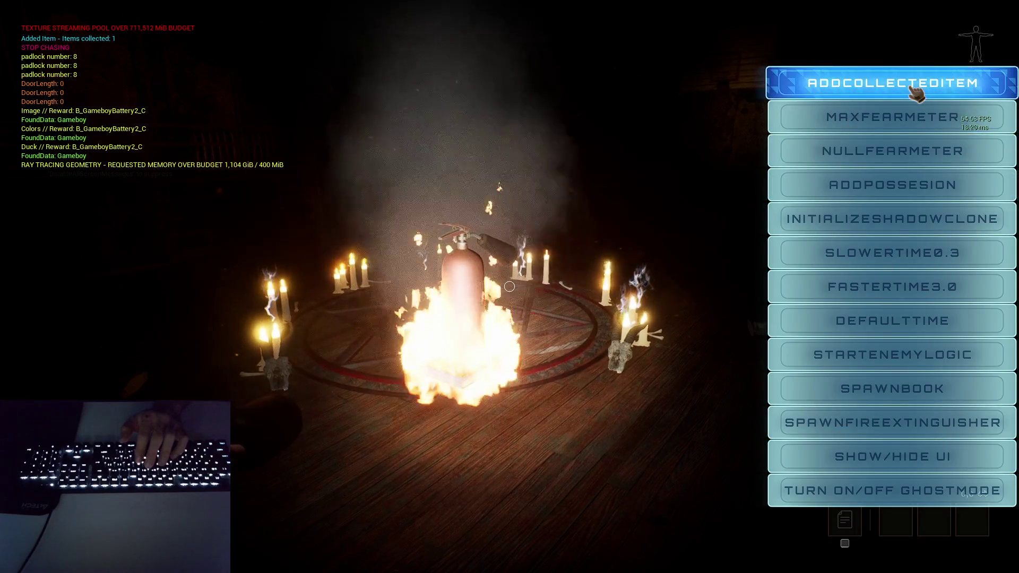
pyautogui.click(916, 93)
pyautogui.click(917, 93)
pyautogui.click(916, 93)
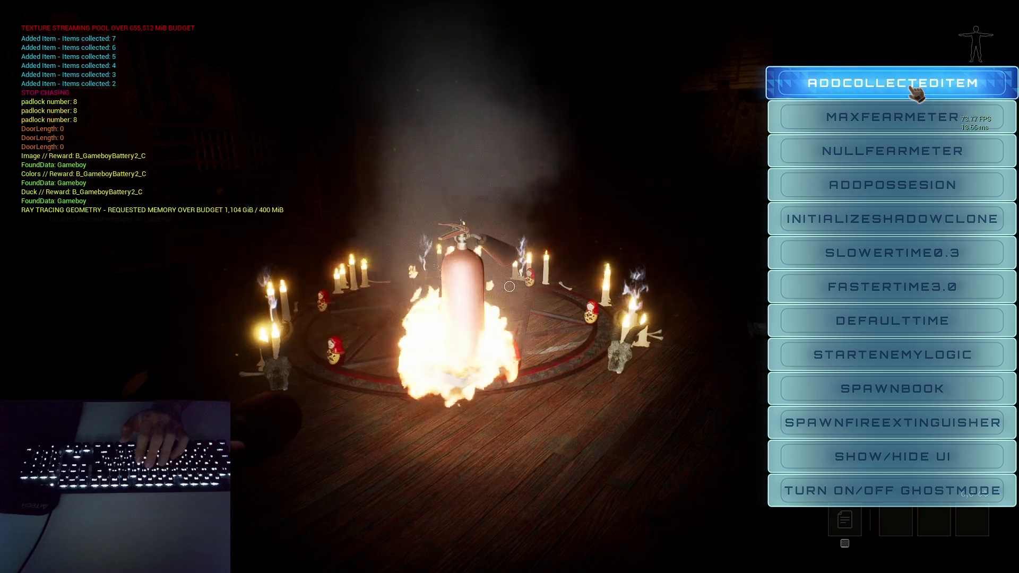
pyautogui.click(916, 93)
pyautogui.click(916, 94)
pyautogui.click(917, 94)
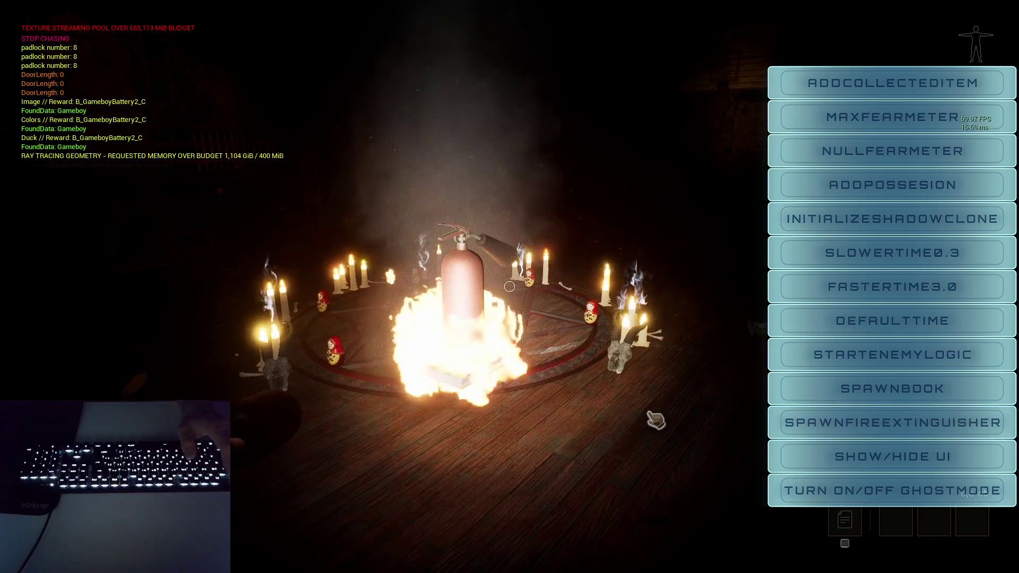
pyautogui.press('Tab')
# - Pick up the extinguisher, put out the pentagram fire, and grab the Devil book
pyautogui.press('e')
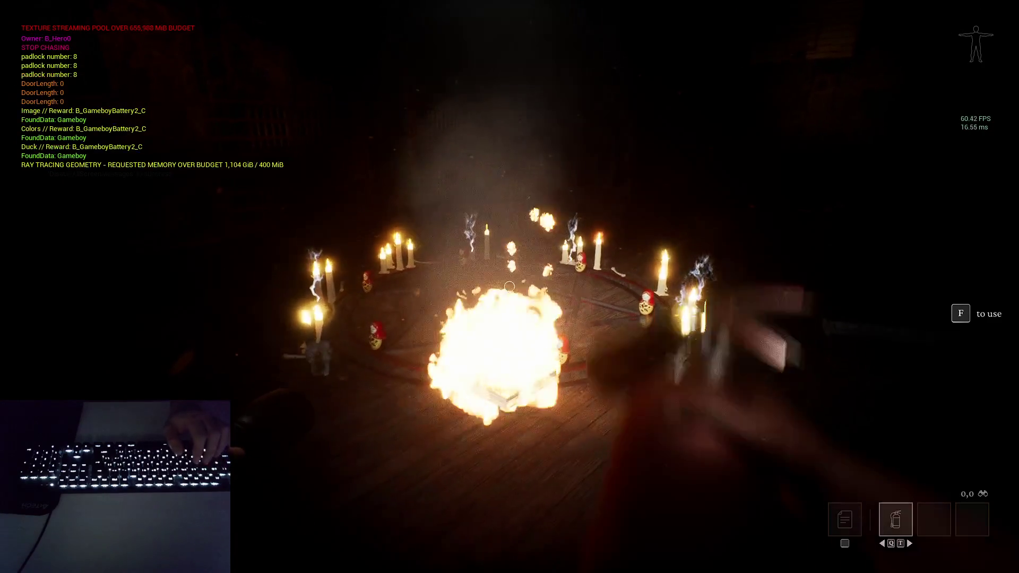
pyautogui.press('f')
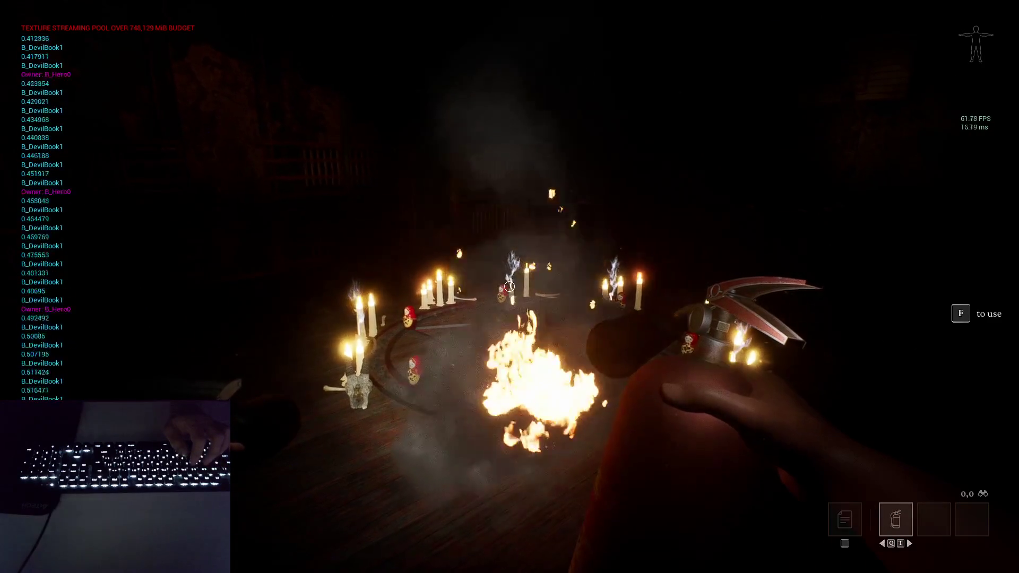
pyautogui.press('f')
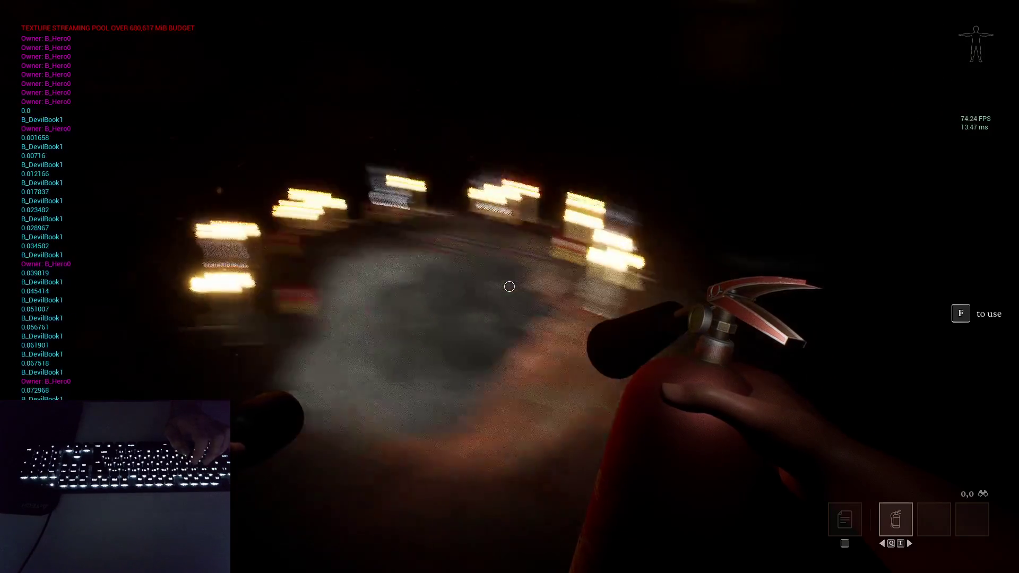
pyautogui.press('e')
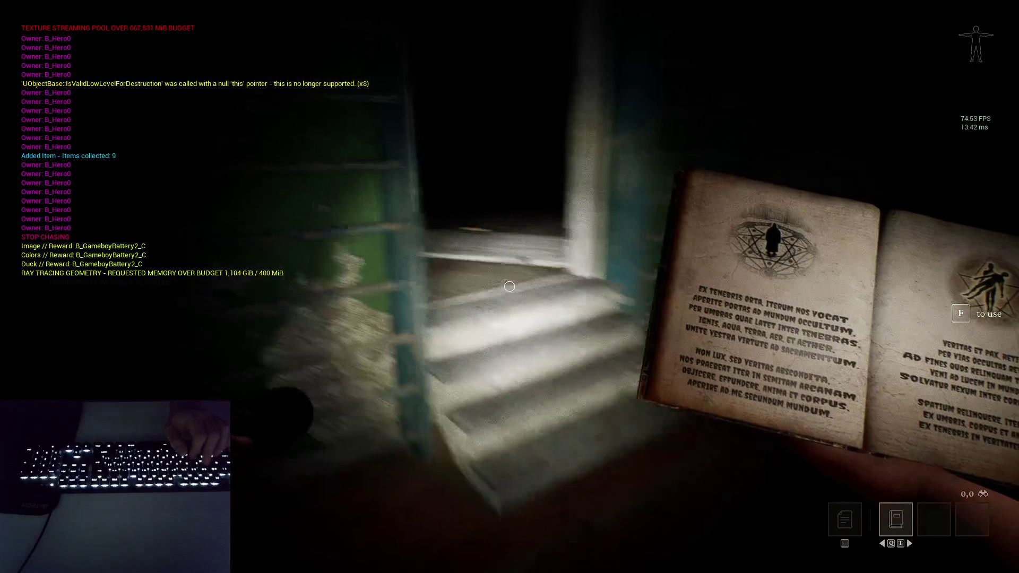
pyautogui.press('Tab')
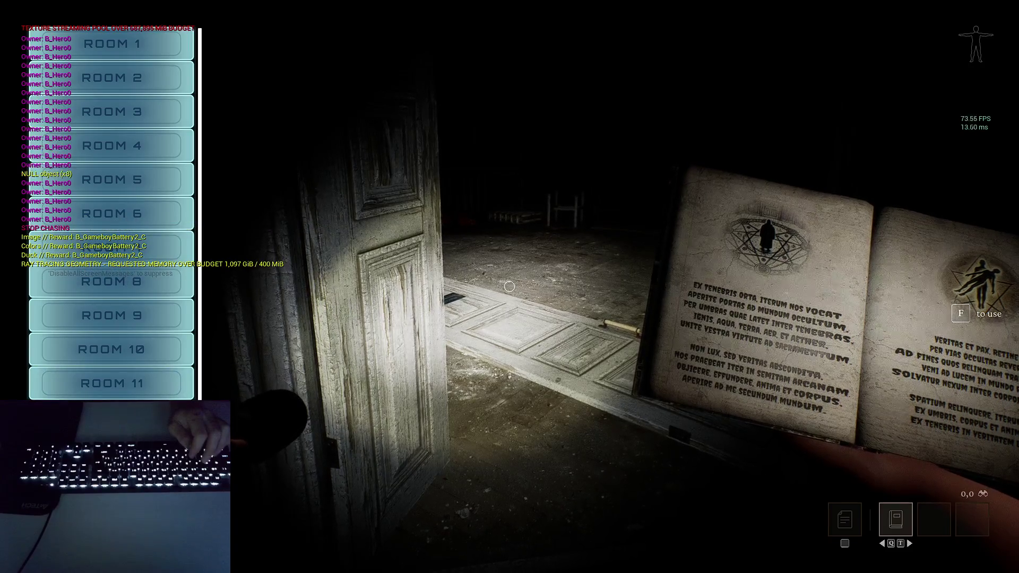
# - Teleport once from the debug room menu, then teleport the player to ROOM 11
pyautogui.press('Tab')
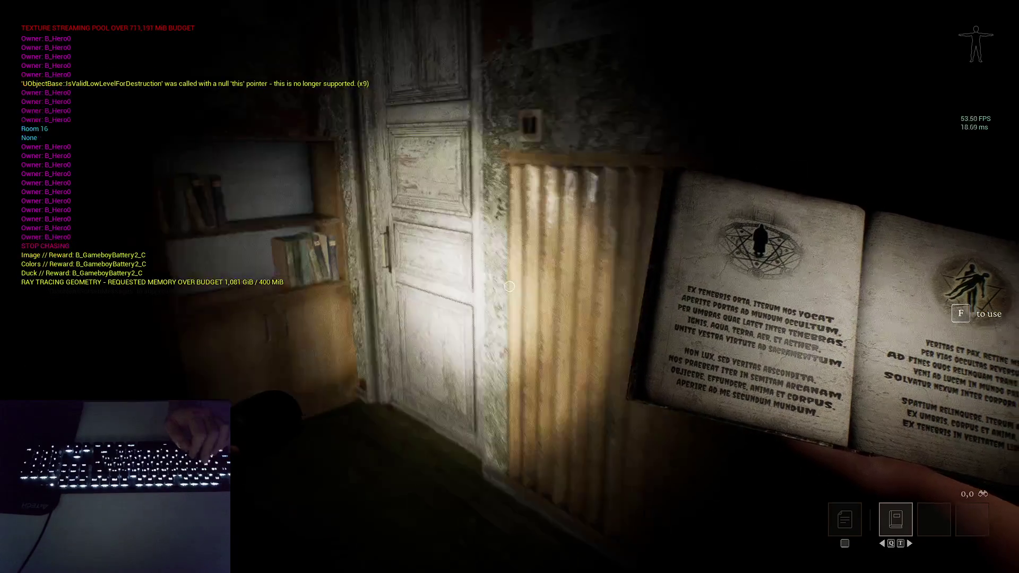
pyautogui.press('Tab')
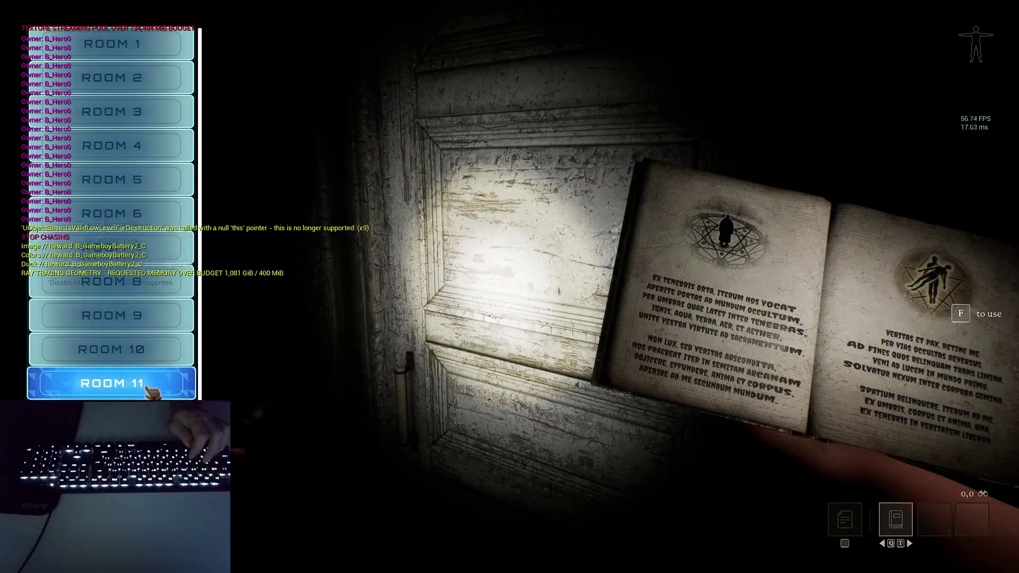
pyautogui.click(151, 390)
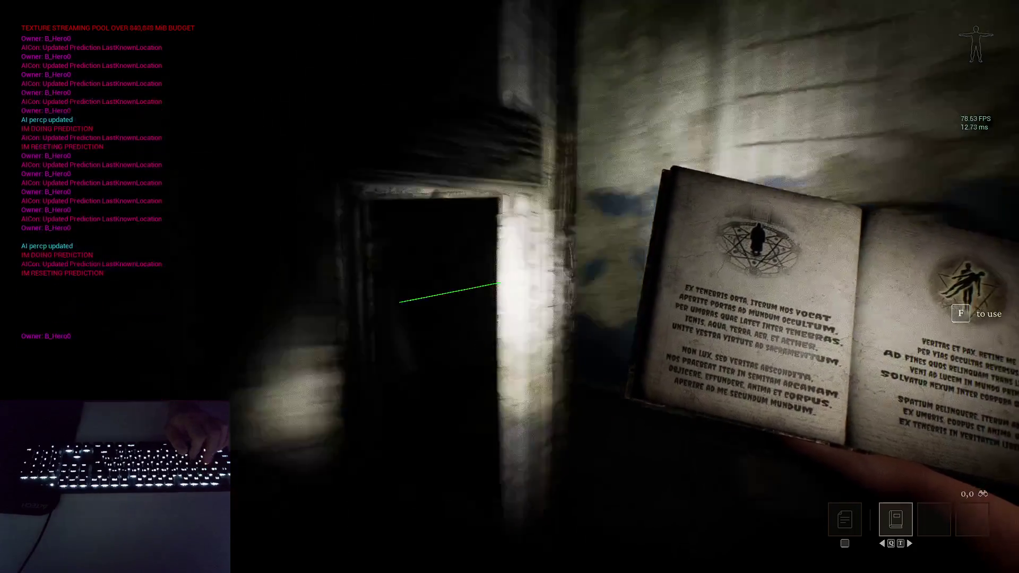
# - Use the held Devil book so the white-robed ghost figure appears
pyautogui.press('f')
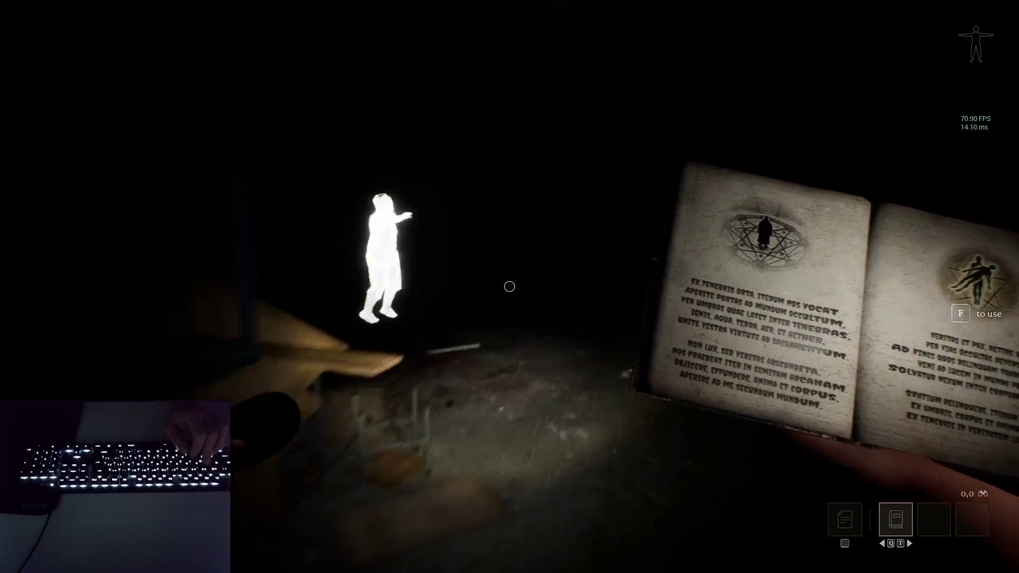
# - Walk through the doorway, interact with the door, then stop the play session with Esc
pyautogui.press('w')
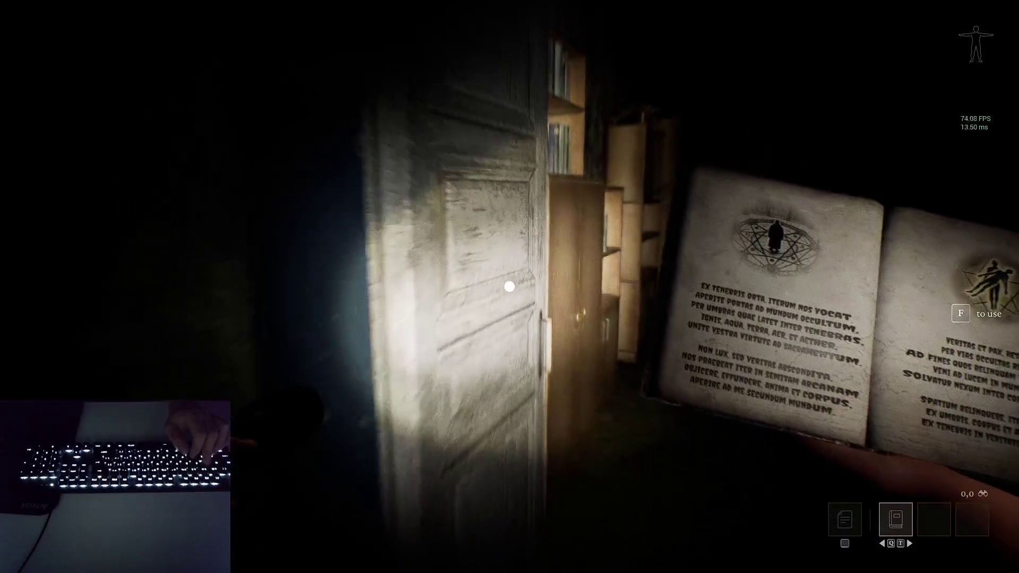
pyautogui.click(509, 287)
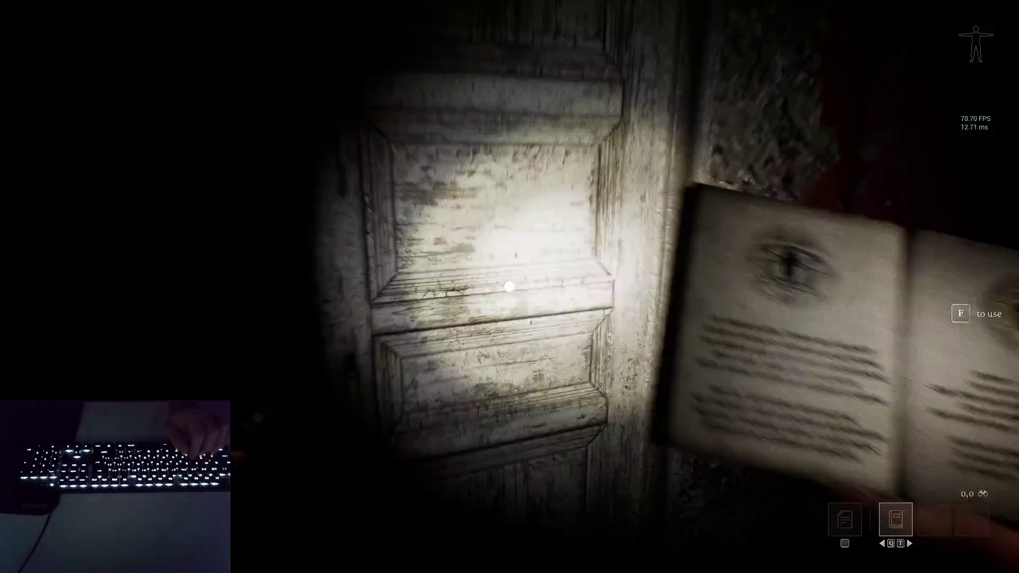
pyautogui.press('s')
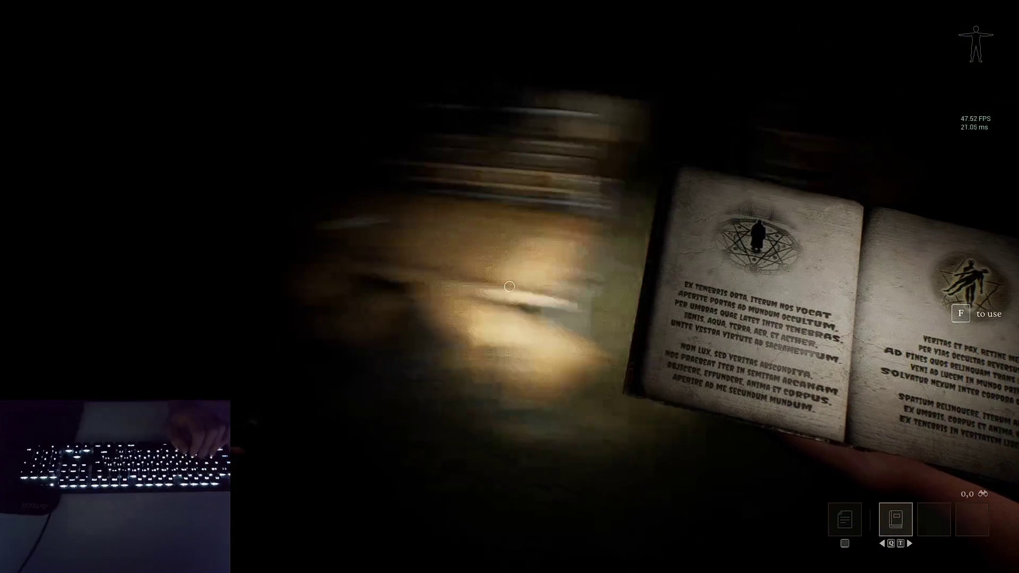
pyautogui.press('f')
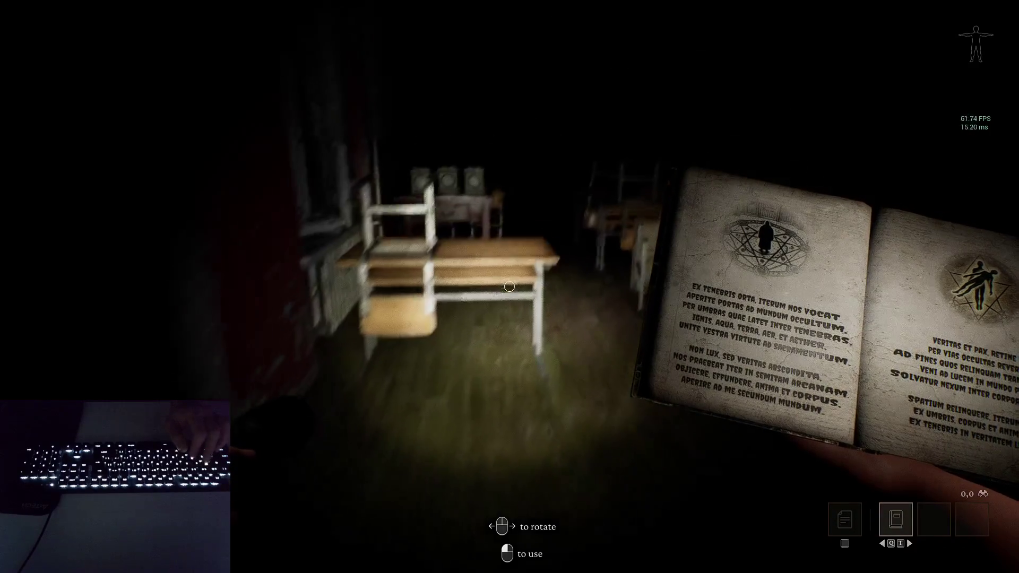
pyautogui.press('Escape')
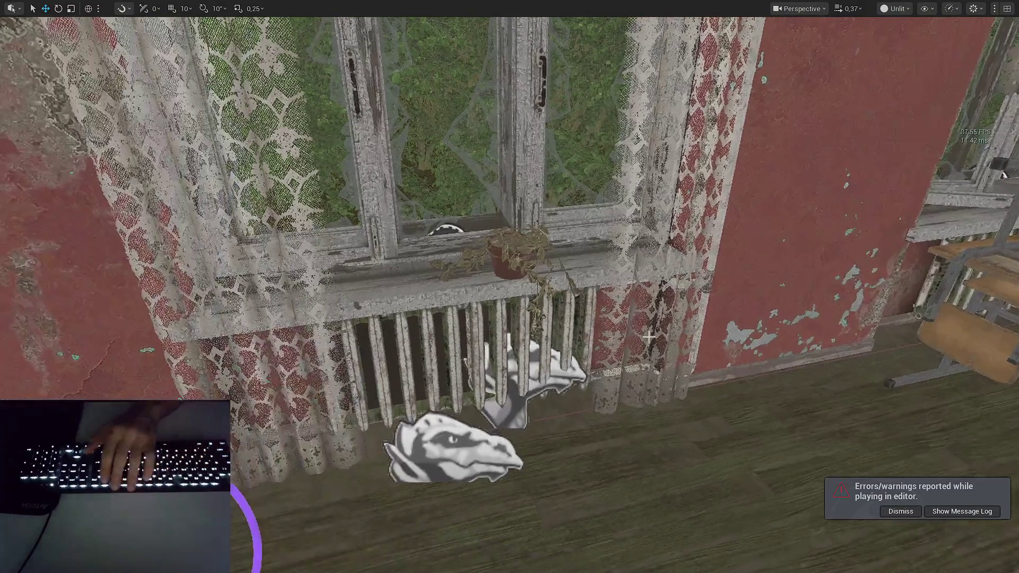
# - Restore the editor layout, select the NPC spawn point markers, and locate their asset in the Content Browser
pyautogui.press('F11')
pyautogui.click(411, 282)
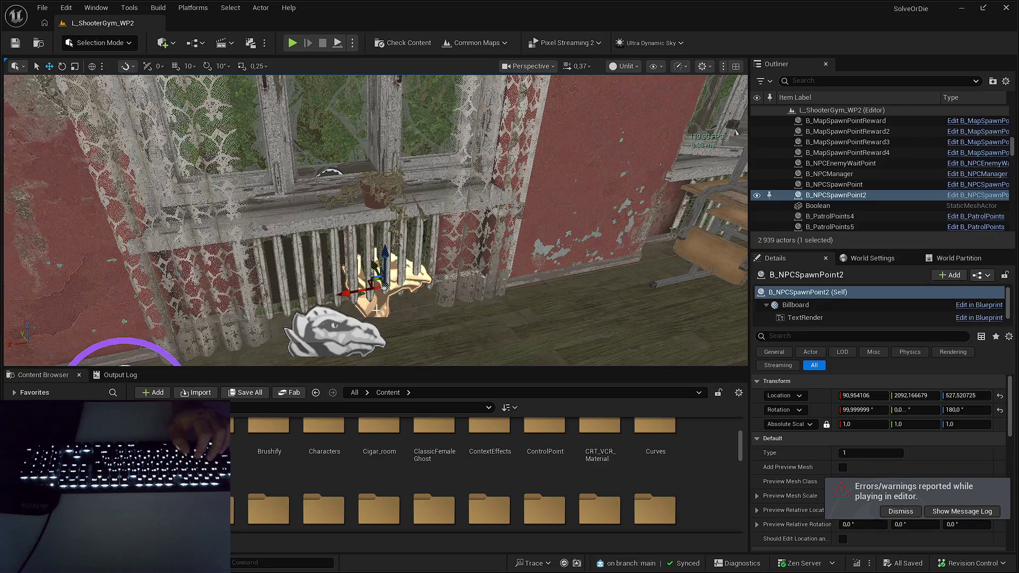
pyautogui.click(328, 338)
pyautogui.hotkey('ctrl', 'b')
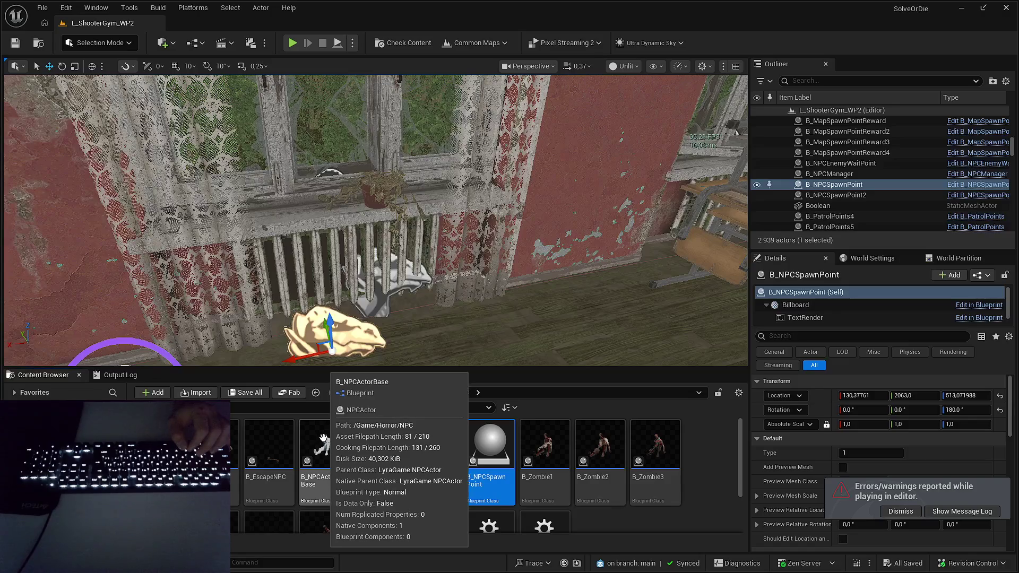
# - Filter the Outliner by 'npc' and select B_NPCManager among the NPC actors
pyautogui.click(907, 81)
pyautogui.write('npc')
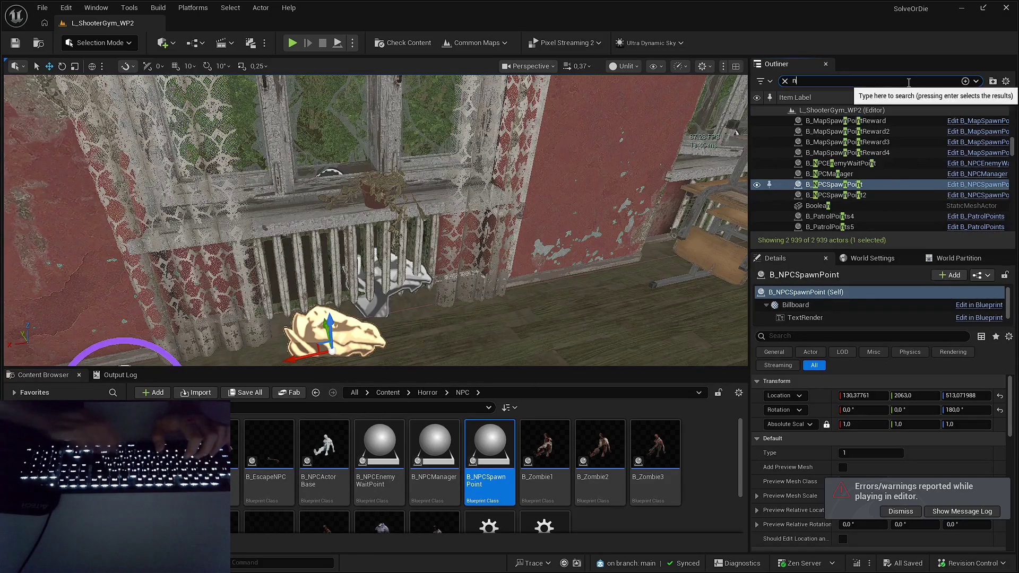
pyautogui.click(859, 164)
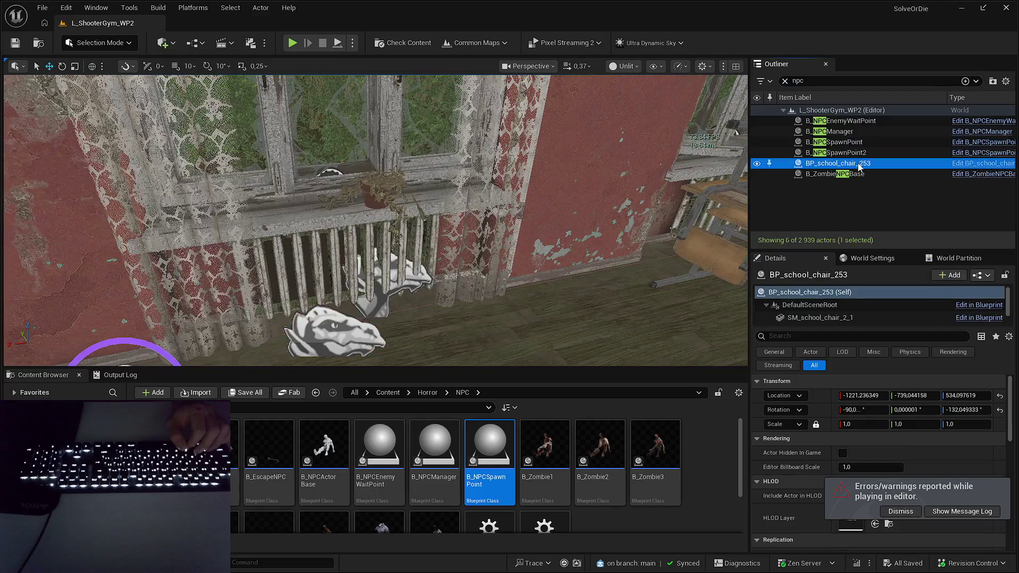
pyautogui.click(860, 174)
pyautogui.click(859, 132)
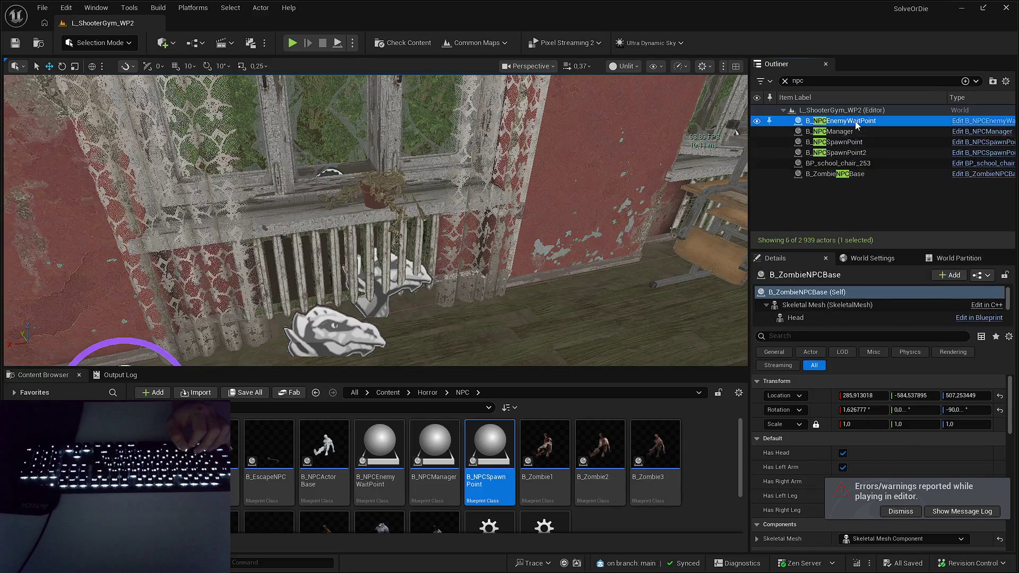
pyautogui.click(860, 143)
pyautogui.click(859, 153)
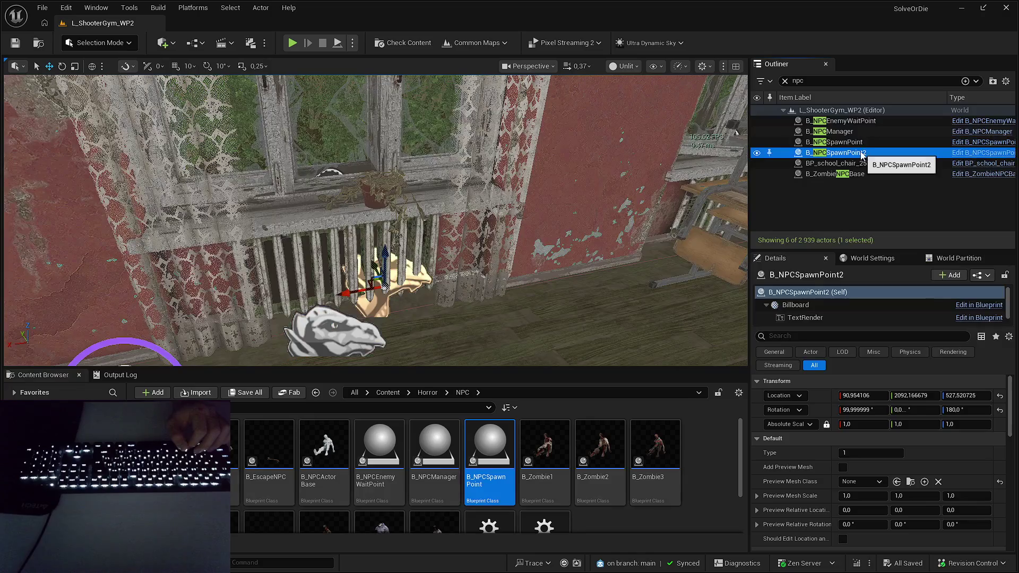
pyautogui.click(859, 132)
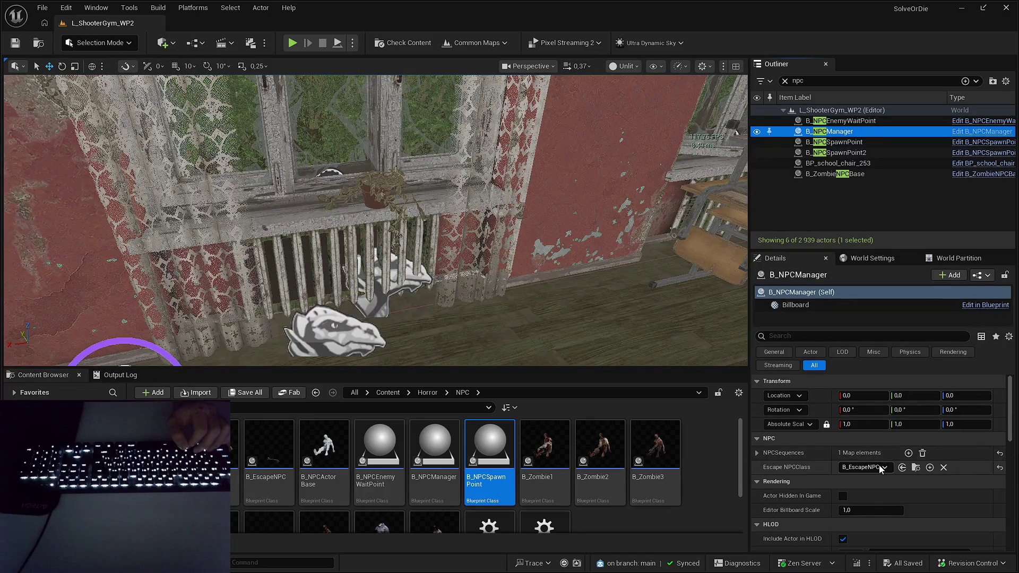
# - Expand NPCSequences to the Room 11 B_NPCSpawnPoint2 entry and open the B_EscapeNPC blueprint
pyautogui.click(840, 457)
pyautogui.moveTo(830, 463)
pyautogui.mouseDown()
pyautogui.moveTo(921, 464)
pyautogui.moveTo(842, 461)
pyautogui.mouseUp()
pyautogui.click(765, 467)
pyautogui.scroll(-2, 807, 419)
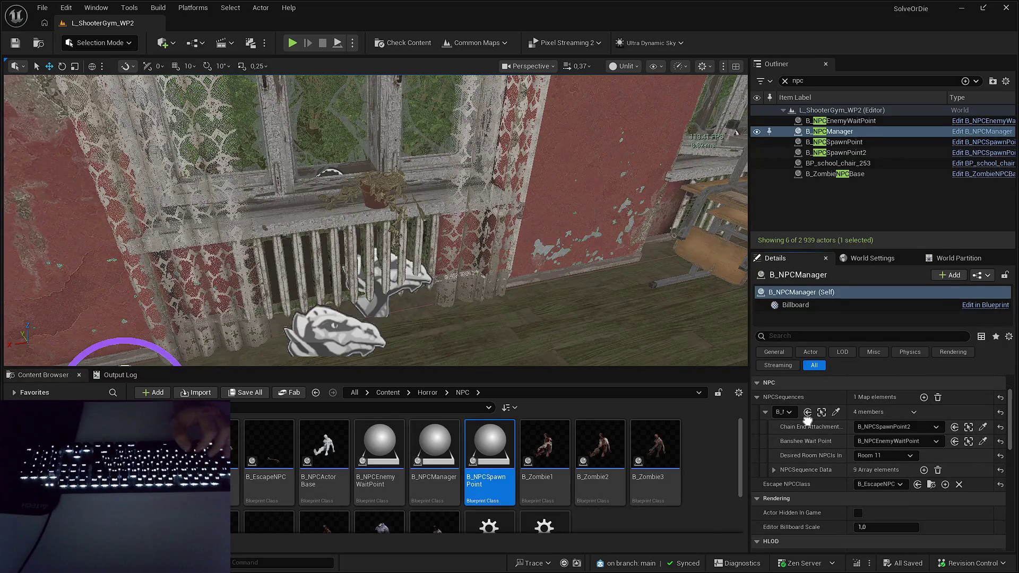
pyautogui.click(930, 484)
pyautogui.doubleClick(256, 451)
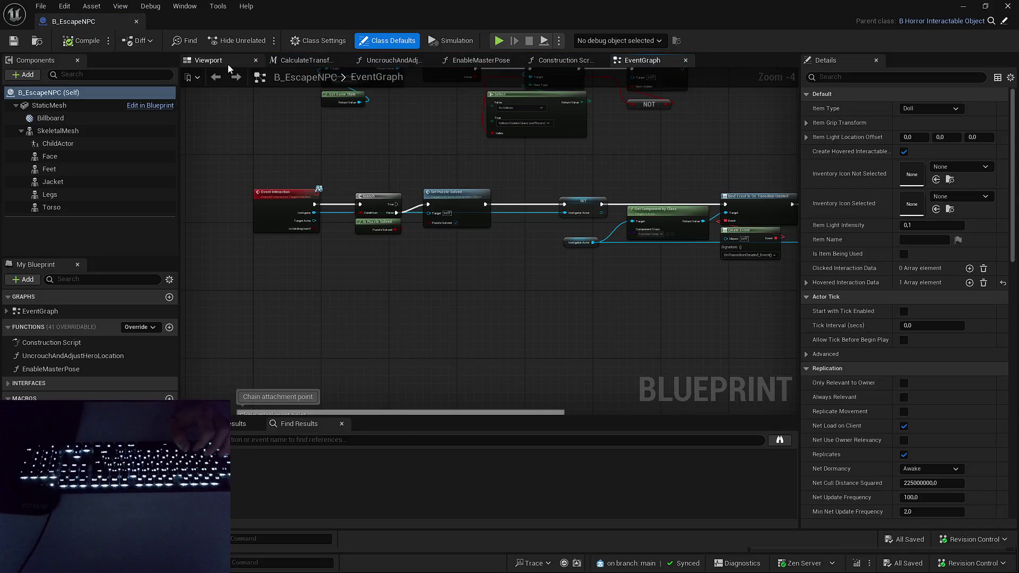
# - Switch the B_EscapeNPC Blueprint editor to its Viewport component preview
pyautogui.click(223, 62)
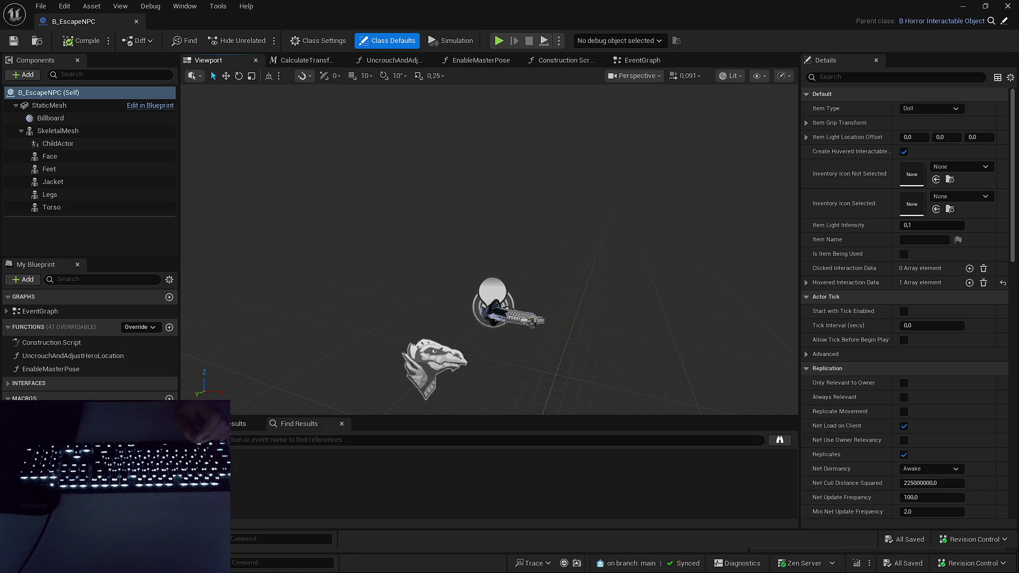
# - Frame the chain and Legs components and open the SKM_Pant_Male_02_MH skeletal mesh
pyautogui.click(643, 288)
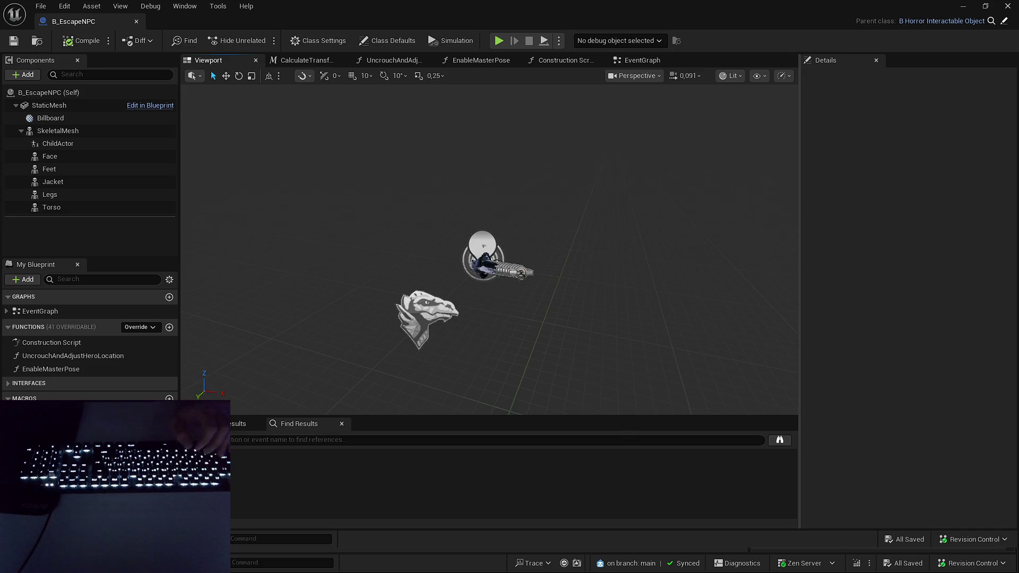
pyautogui.click(489, 249)
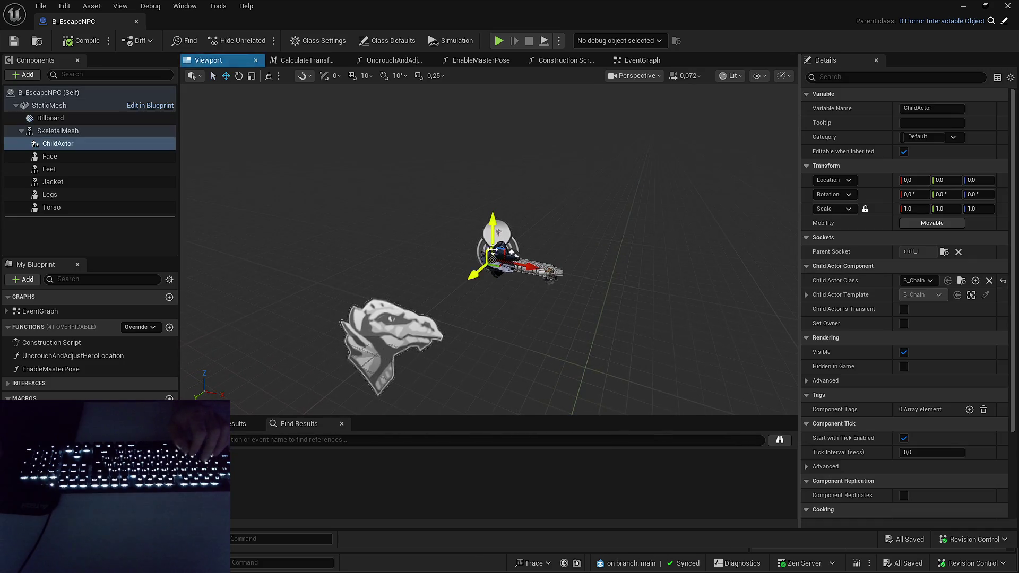
pyautogui.press('f')
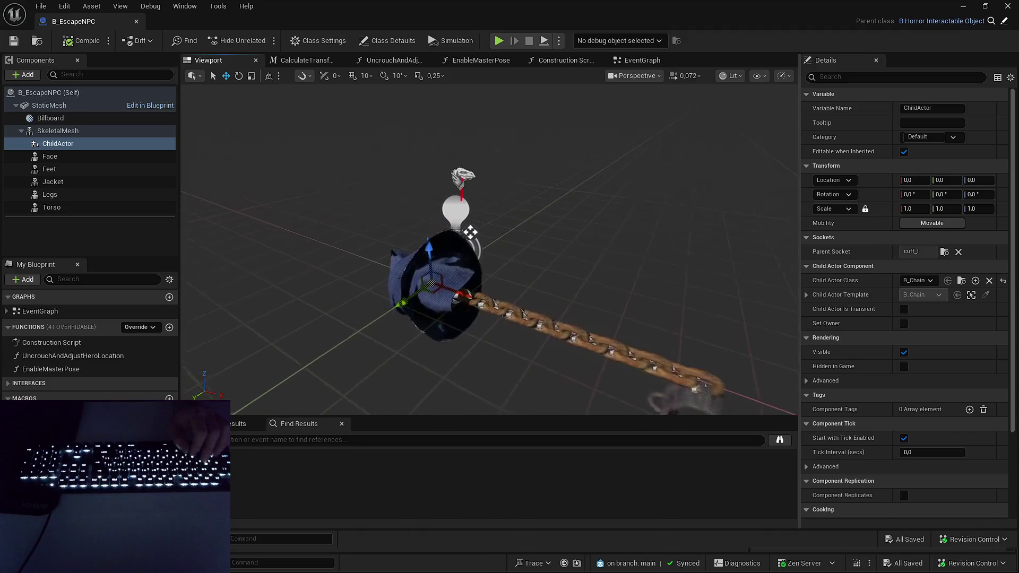
pyautogui.click(467, 231)
pyautogui.press('f')
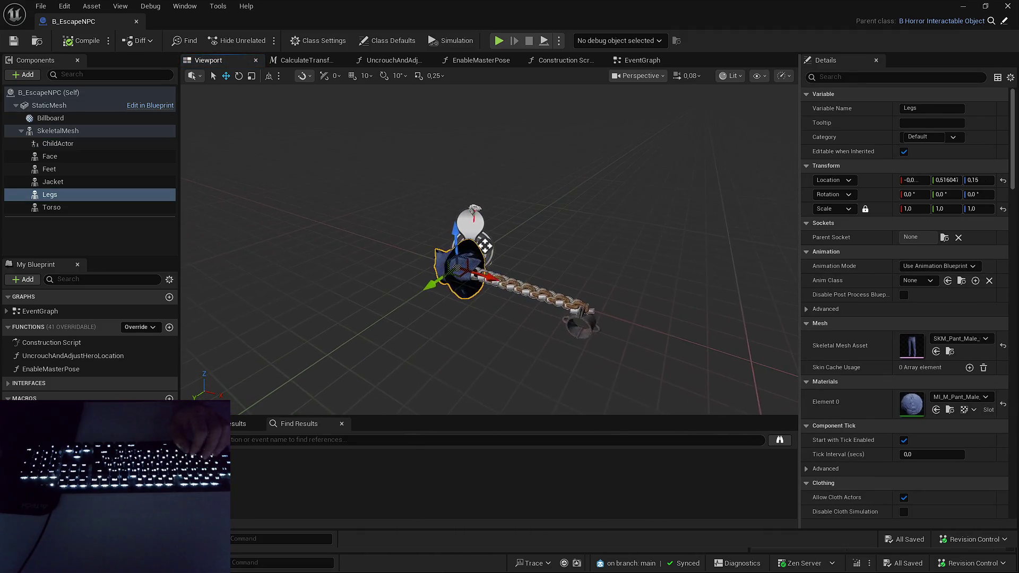
pyautogui.doubleClick(913, 346)
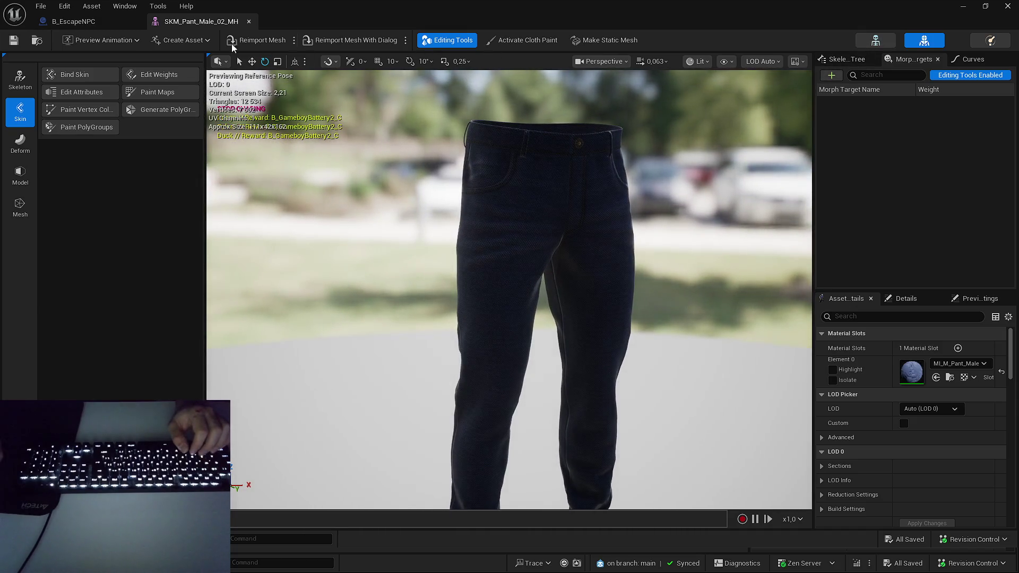
# - Back in B_EscapeNPC, select the SkeletalMesh component and open its Anim to Play dropdown
pyautogui.click(83, 21)
pyautogui.click(55, 131)
pyautogui.scroll(-2, 886, 282)
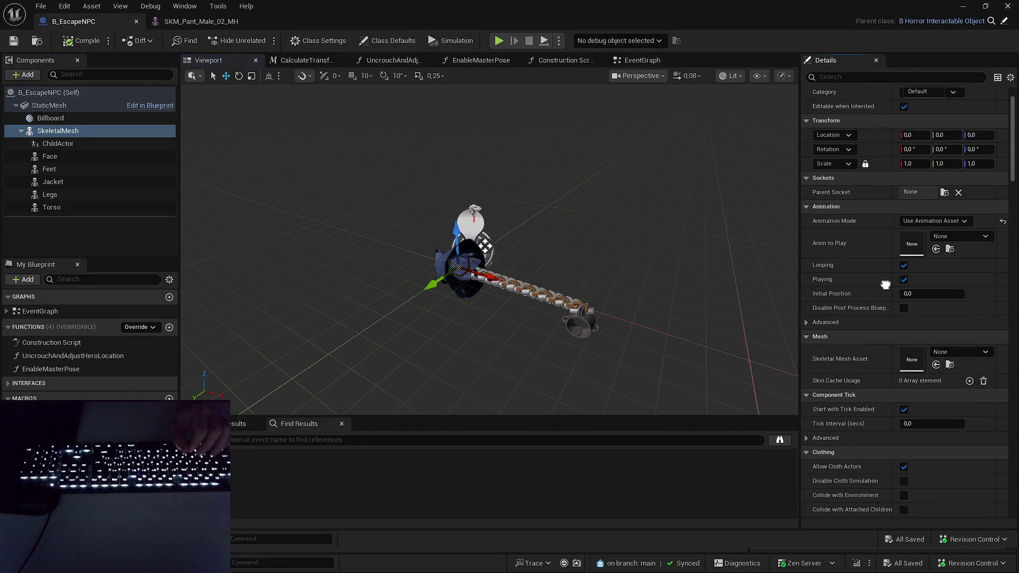
pyautogui.click(953, 239)
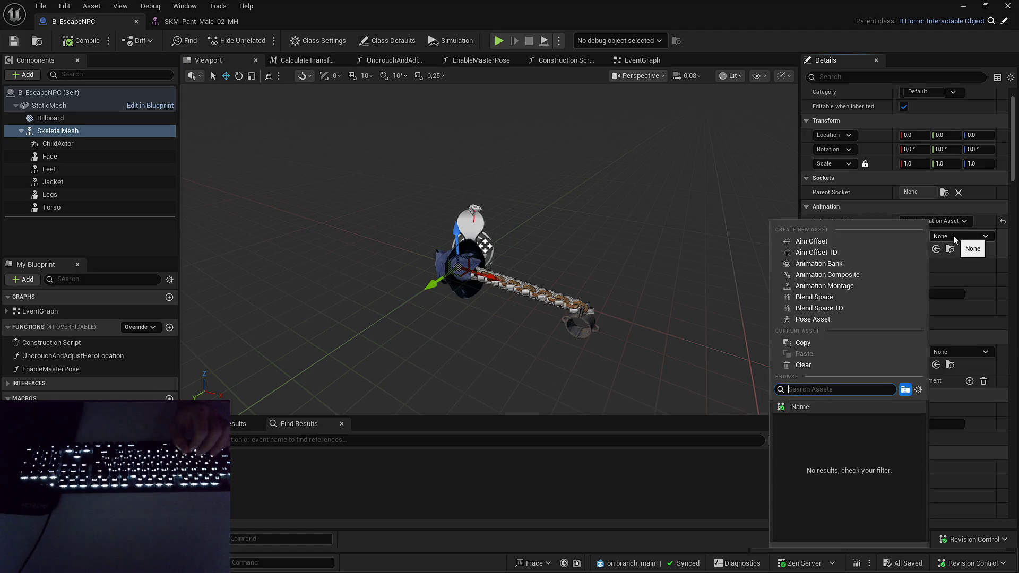
# - Set the SkeletalMesh component's Skeletal Mesh Asset to SKM_MH_Placeholder_BodyMesh and view the whole body
pyautogui.click(954, 239)
pyautogui.click(956, 353)
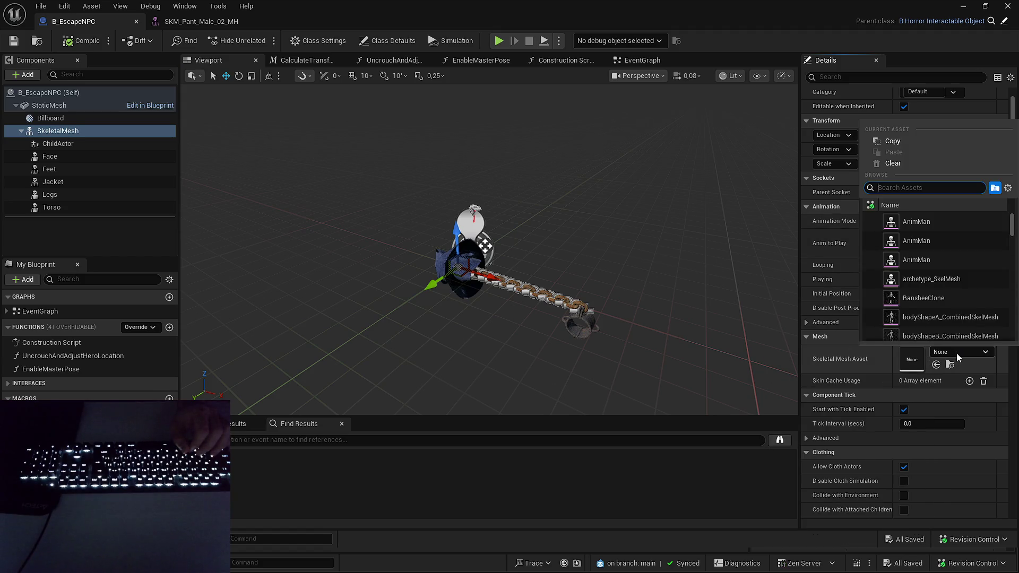
pyautogui.write('placehol')
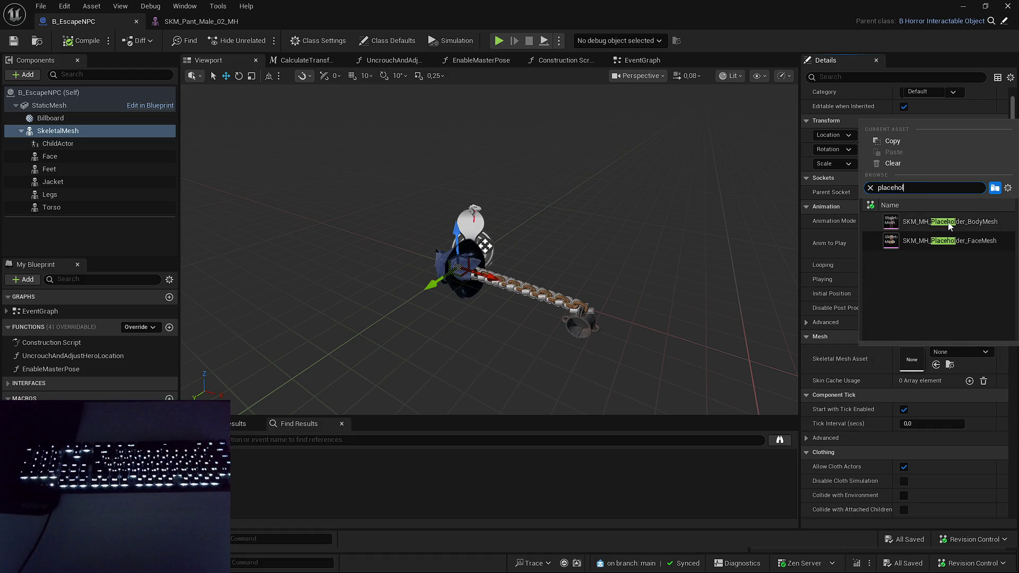
pyautogui.click(949, 222)
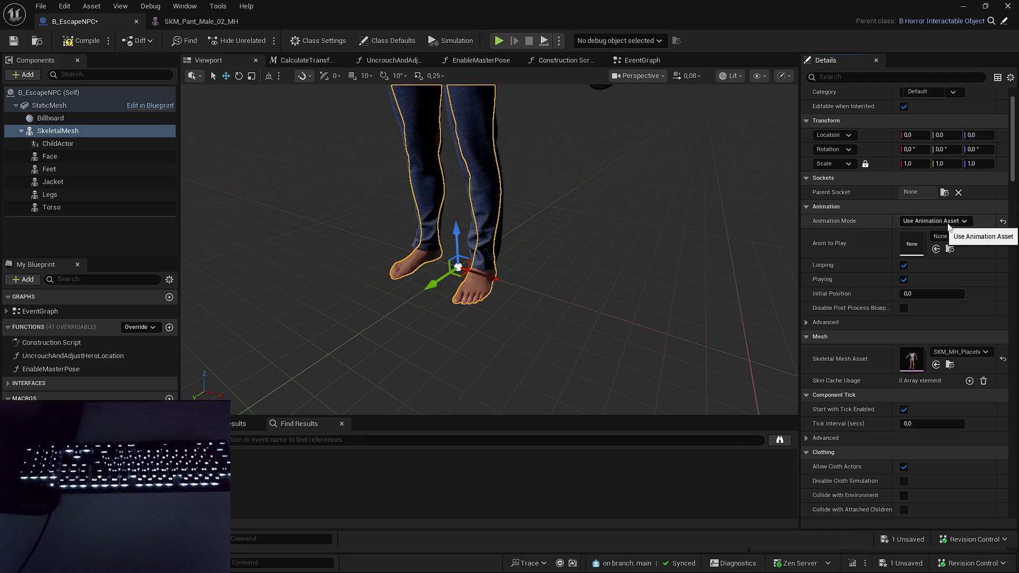
pyautogui.moveTo(580, 90)
pyautogui.mouseDown()
pyautogui.moveTo(580, 159)
pyautogui.moveTo(462, 159)
pyautogui.mouseUp()
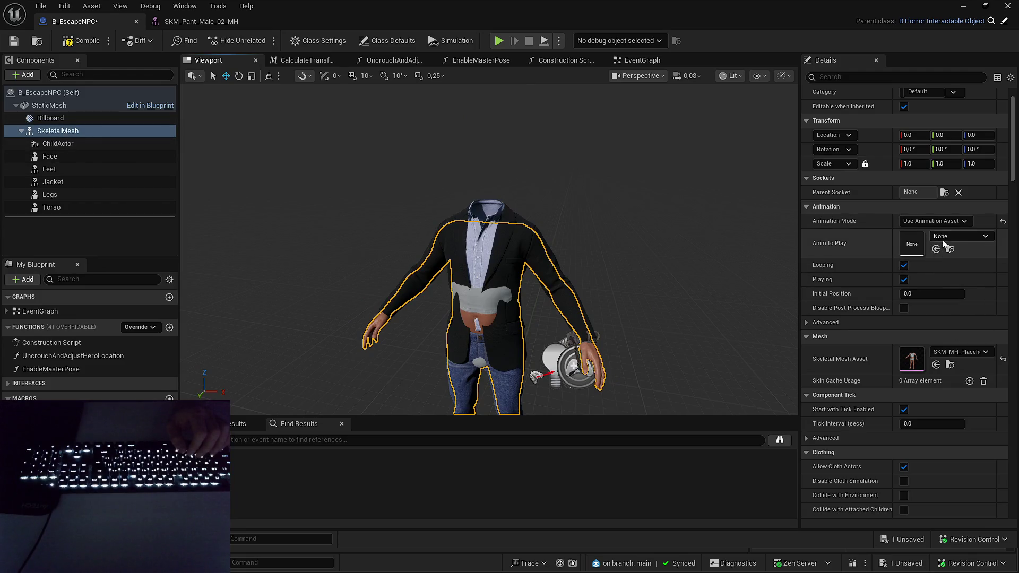
# - Compile B_EscapeNPC, then inspect the ChildActor and Face components
pyautogui.click(85, 41)
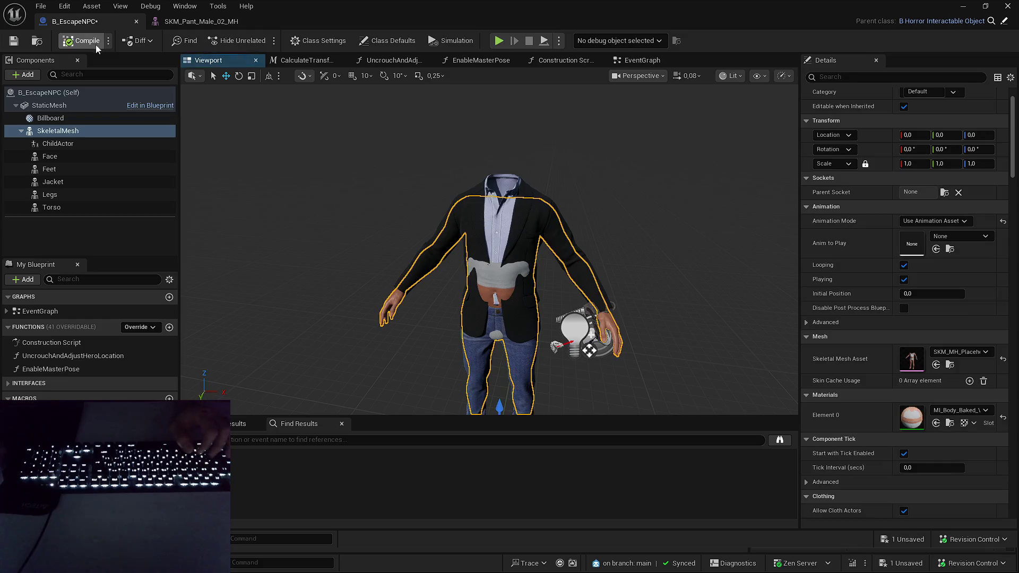
pyautogui.click(59, 144)
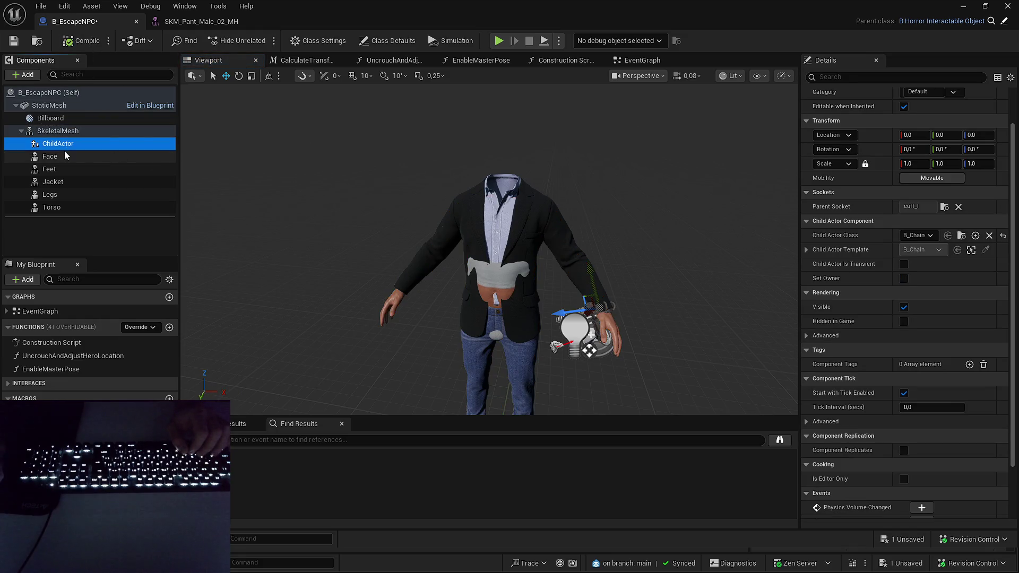
pyautogui.click(66, 155)
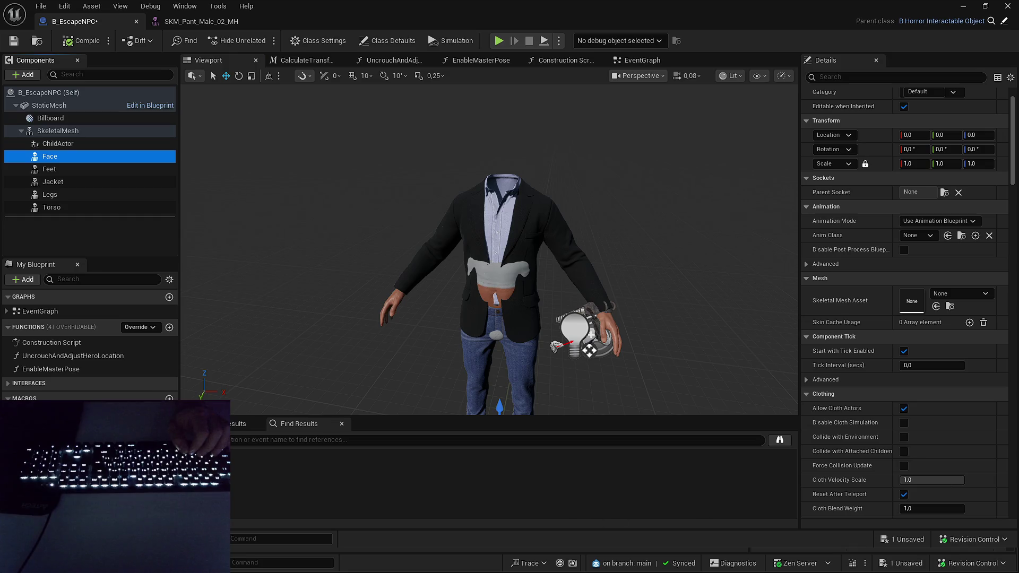
# - Launch DetectiveGame.uproject from its Unreal Engine Projects folder and return to the blueprint editor
pyautogui.press('super+Tab')
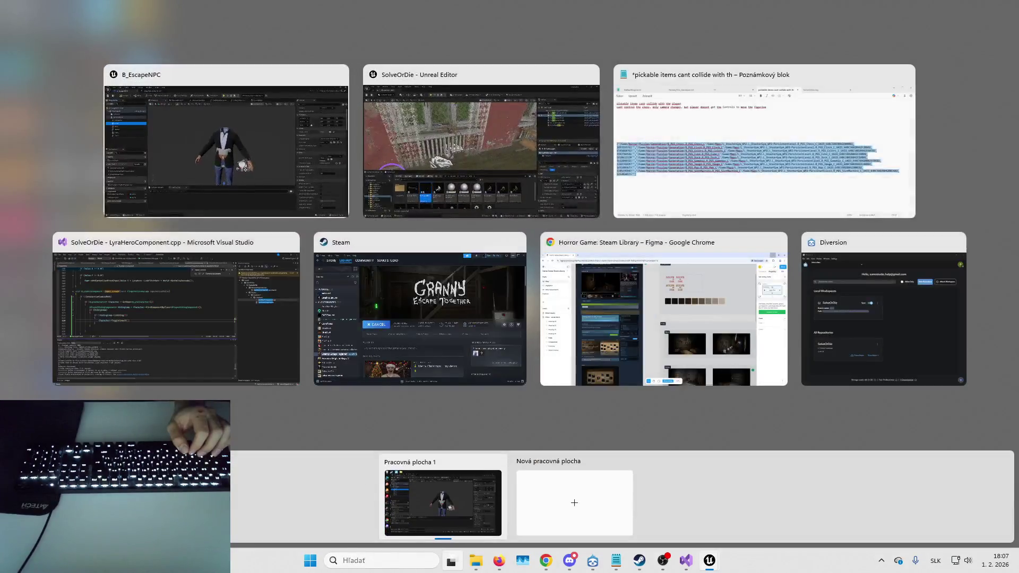
pyautogui.press('Escape')
pyautogui.hotkey('alt', 'Tab')
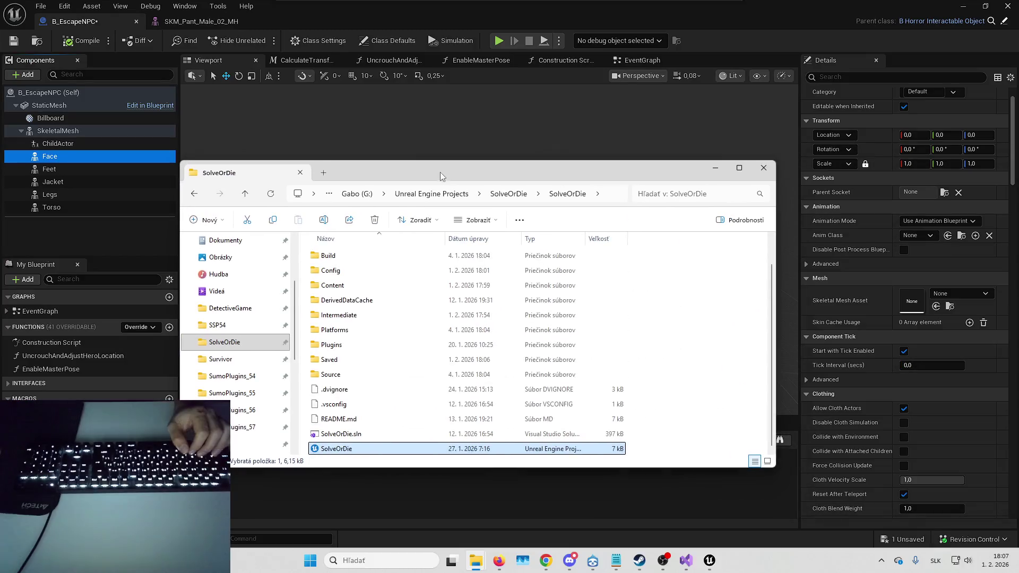
pyautogui.scroll(-2, 366, 399)
pyautogui.doubleClick(361, 404)
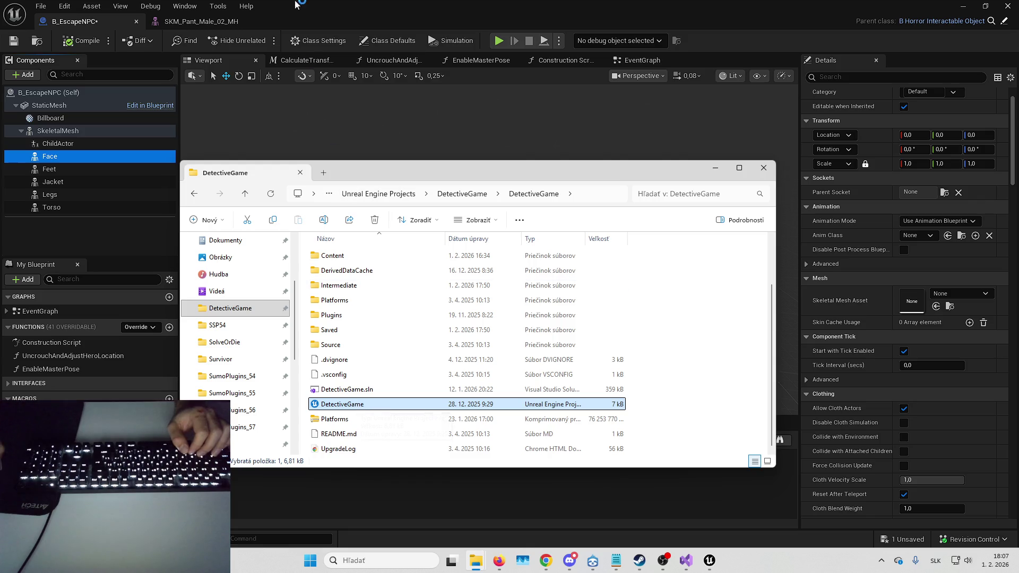
pyautogui.hotkey('alt', 'Tab')
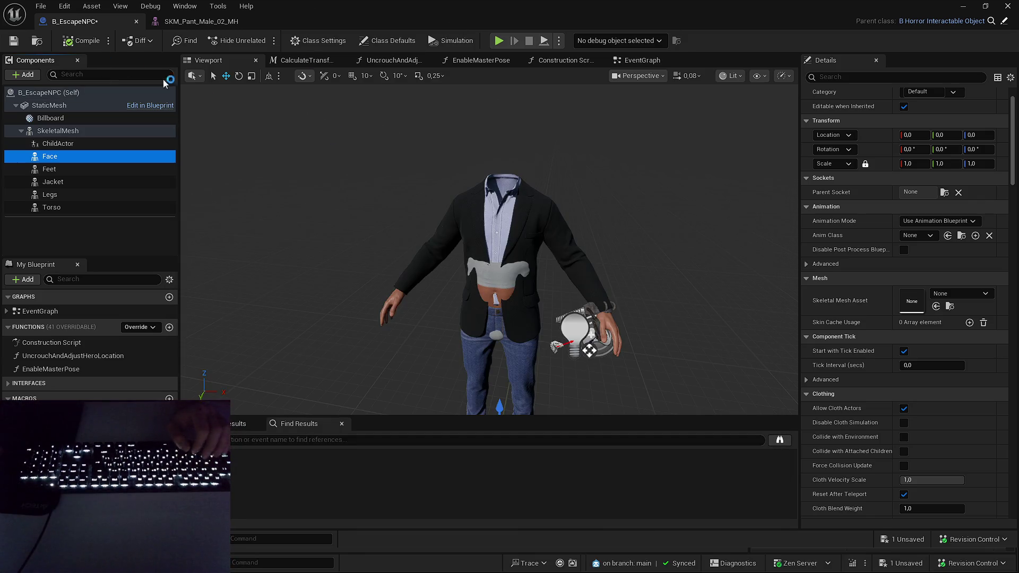
# - Check the SkeletalMesh and Torso meshes, then give Face the SKM_MH_Placeholder_FaceMesh asset
pyautogui.click(58, 131)
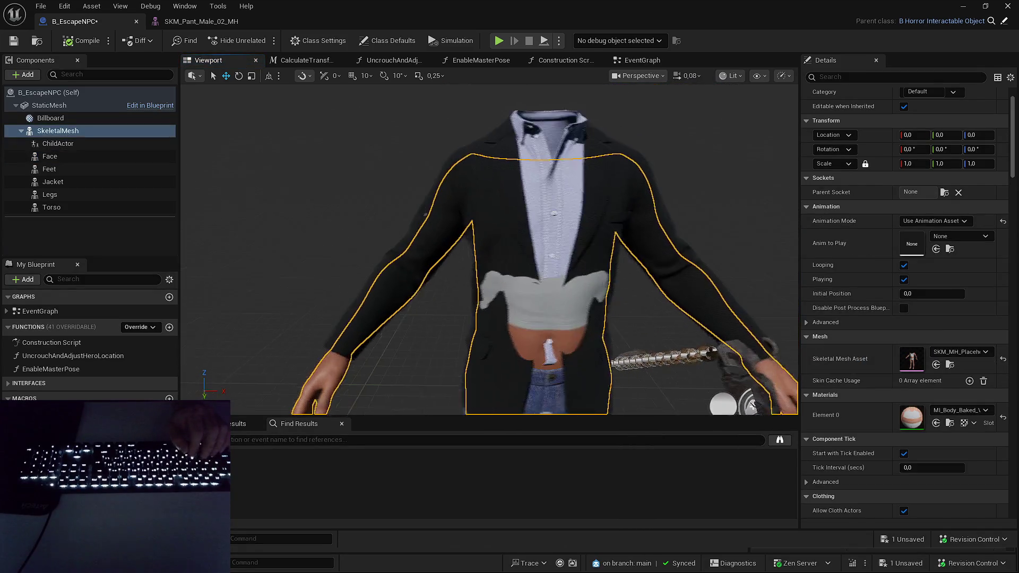
pyautogui.click(52, 207)
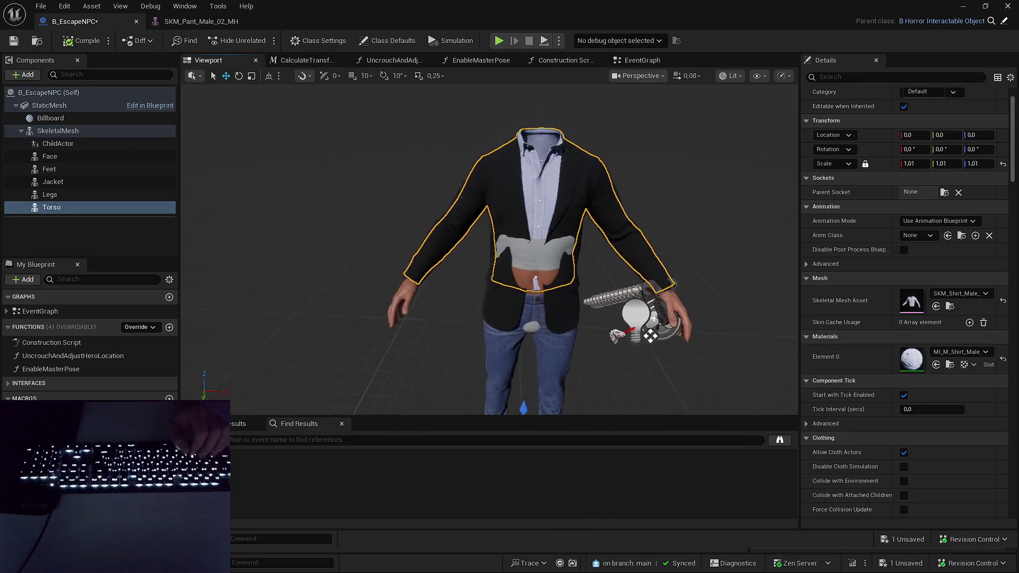
pyautogui.click(54, 156)
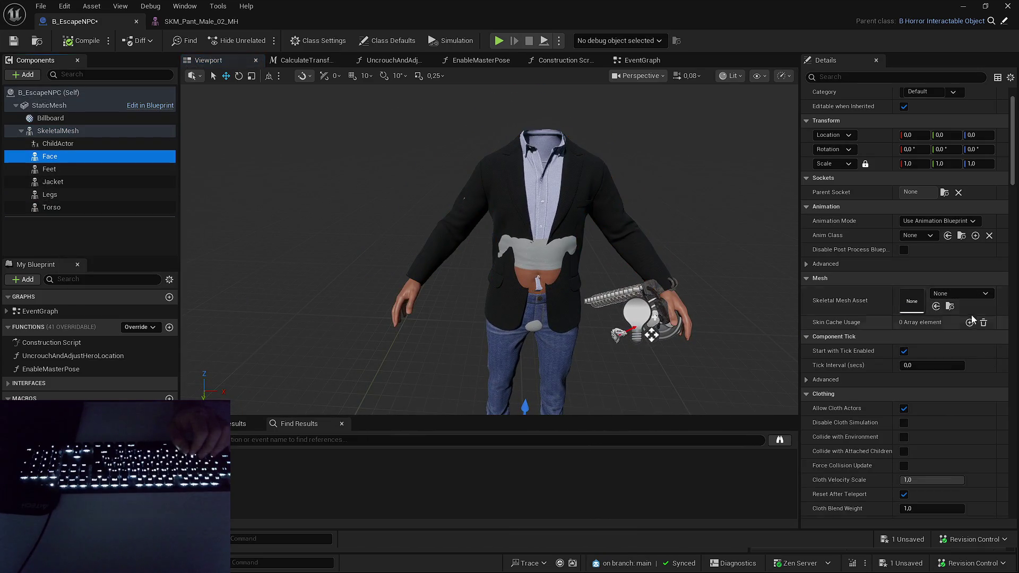
pyautogui.click(973, 295)
pyautogui.write('place')
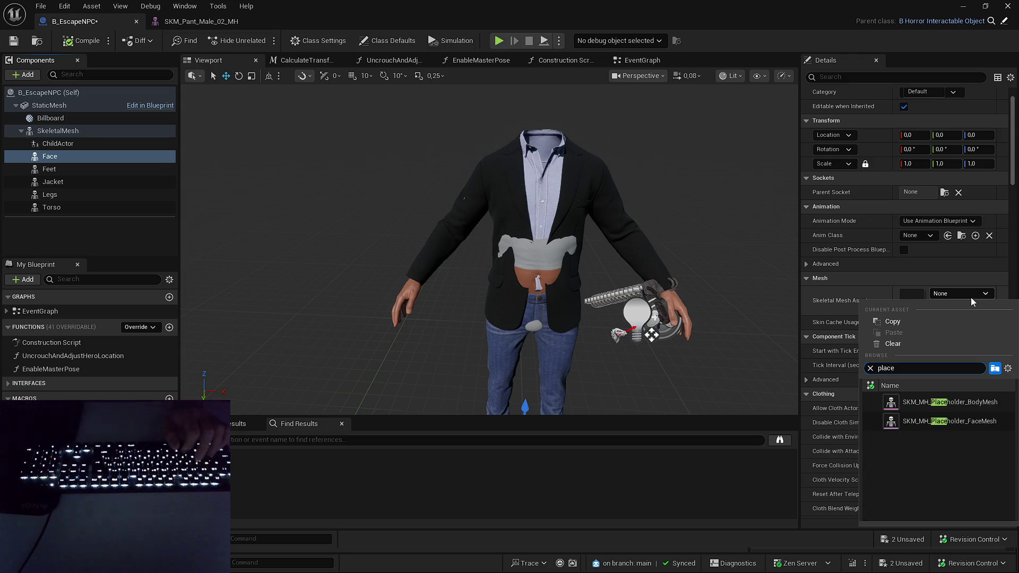
pyautogui.click(964, 420)
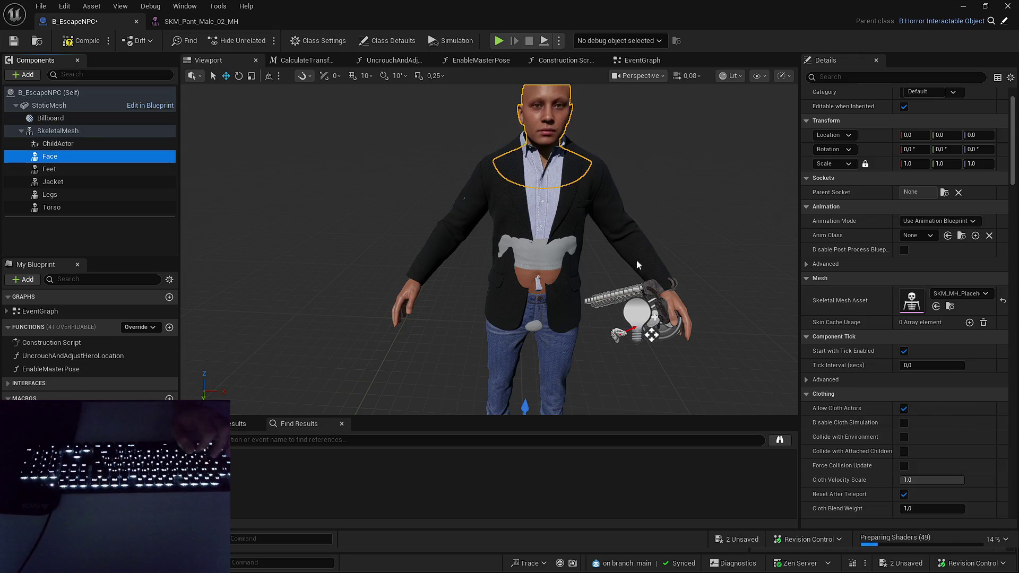
# - Inspect the face in the viewport, compile B_EscapeNPC, and save the remaining unsaved asset
pyautogui.click(60, 117)
pyautogui.moveTo(478, 265)
pyautogui.mouseDown()
pyautogui.moveTo(496, 196)
pyautogui.moveTo(478, 271)
pyautogui.moveTo(470, 263)
pyautogui.mouseUp()
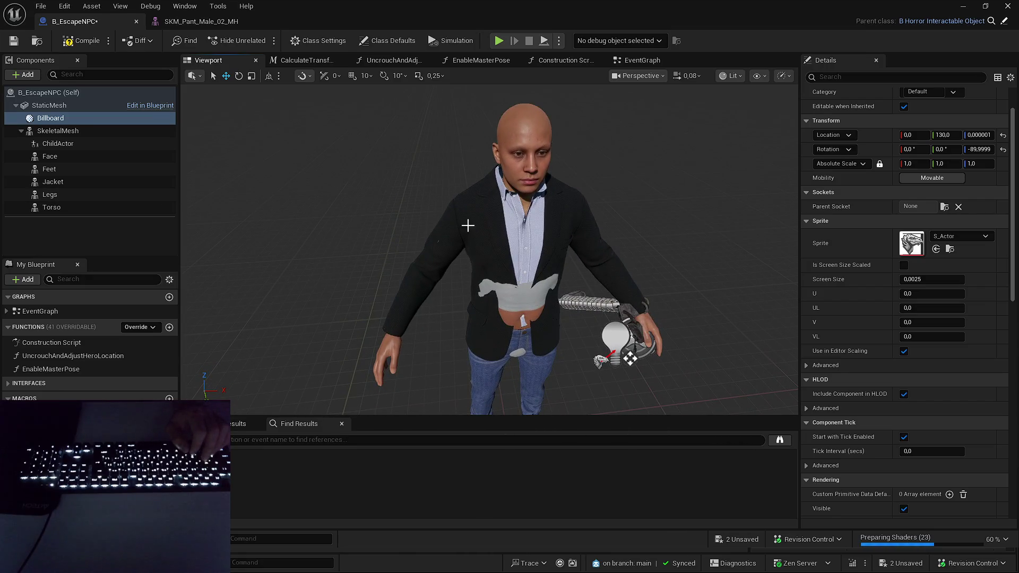
pyautogui.click(489, 256)
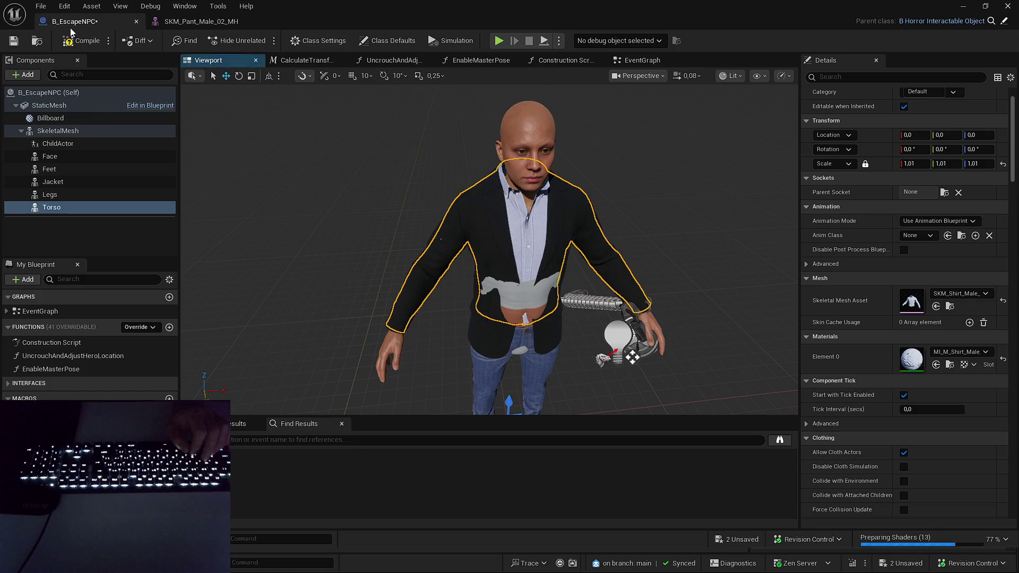
pyautogui.click(10, 43)
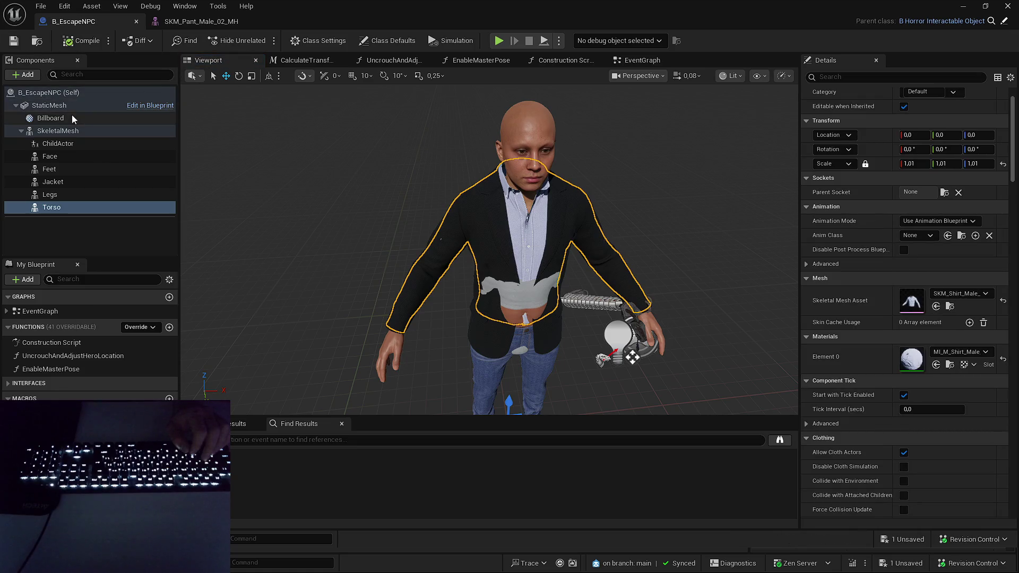
pyautogui.click(75, 132)
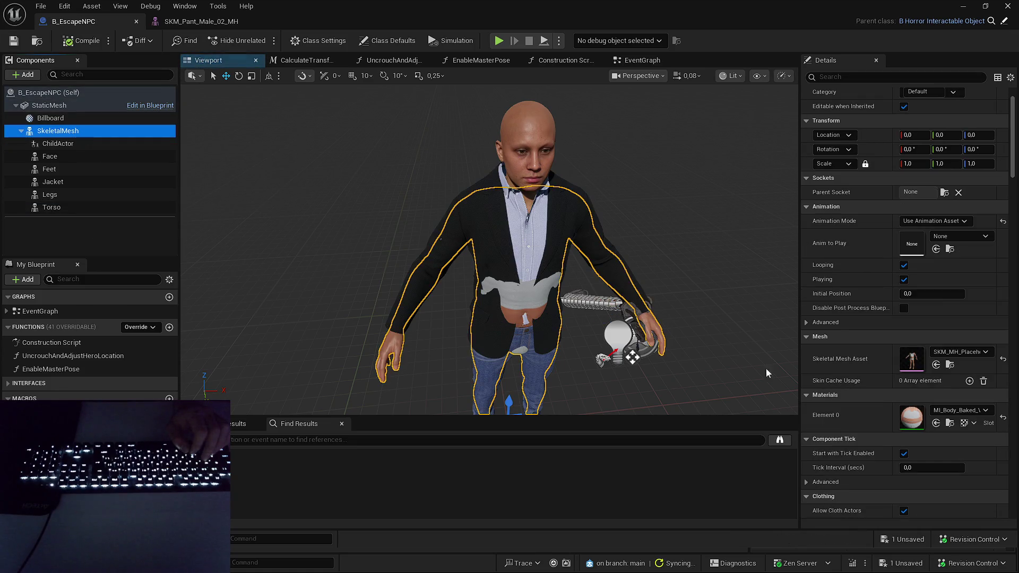
pyautogui.click(917, 542)
pyautogui.click(595, 400)
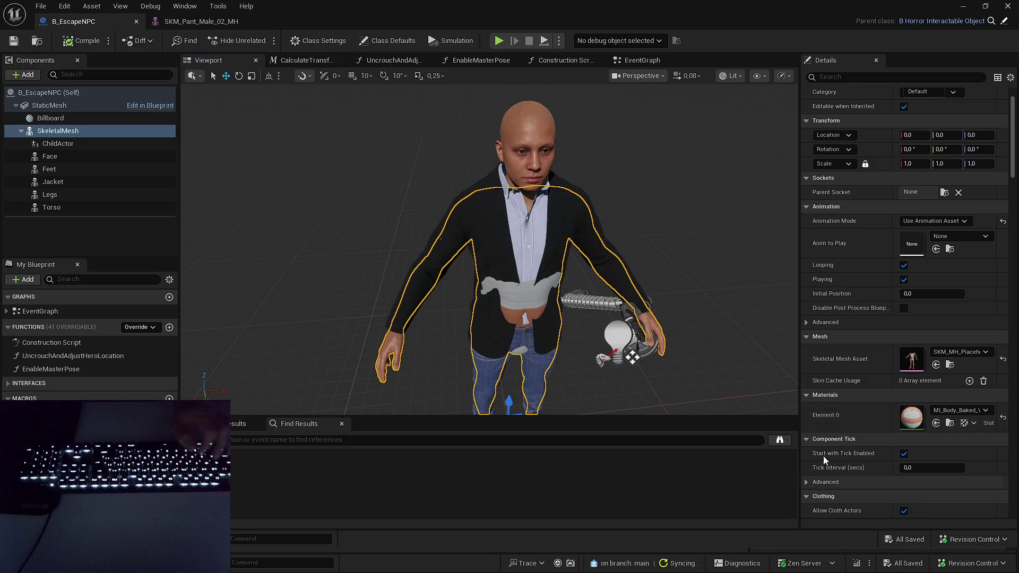
pyautogui.click(961, 237)
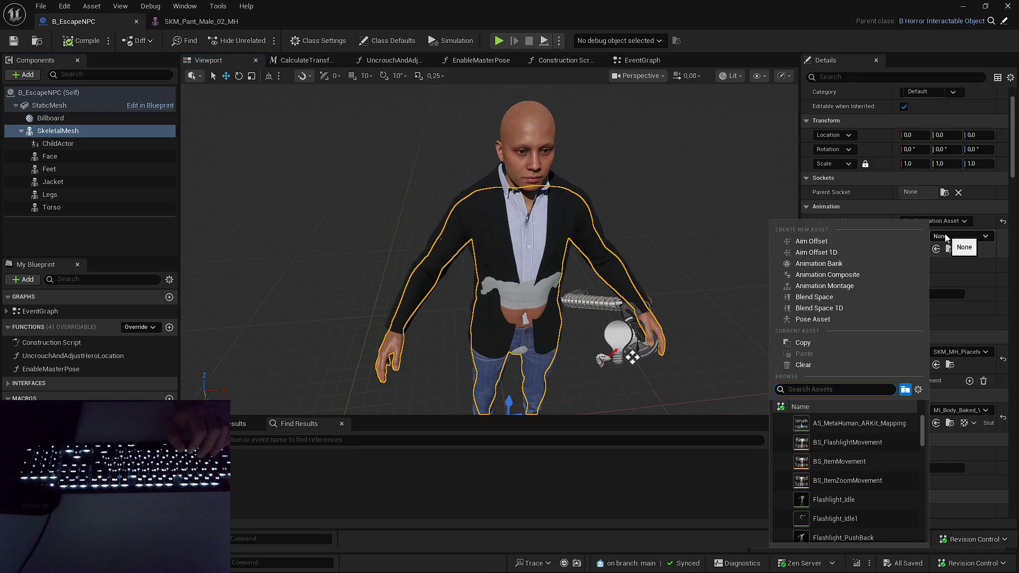
pyautogui.scroll(-5, 873, 459)
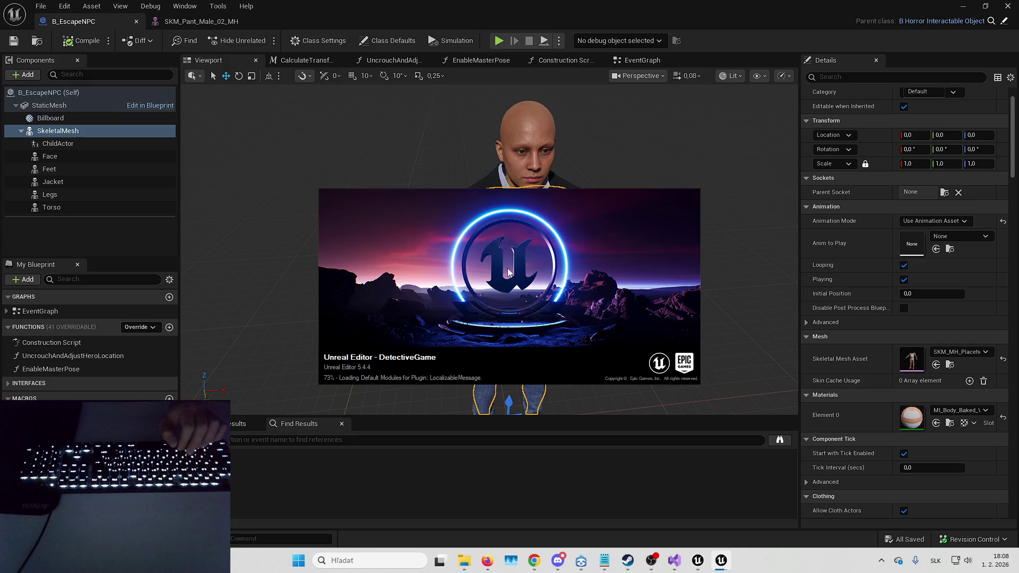
pyautogui.moveTo(521, 291)
pyautogui.mouseDown()
pyautogui.moveTo(549, 291)
pyautogui.moveTo(527, 295)
pyautogui.mouseUp()
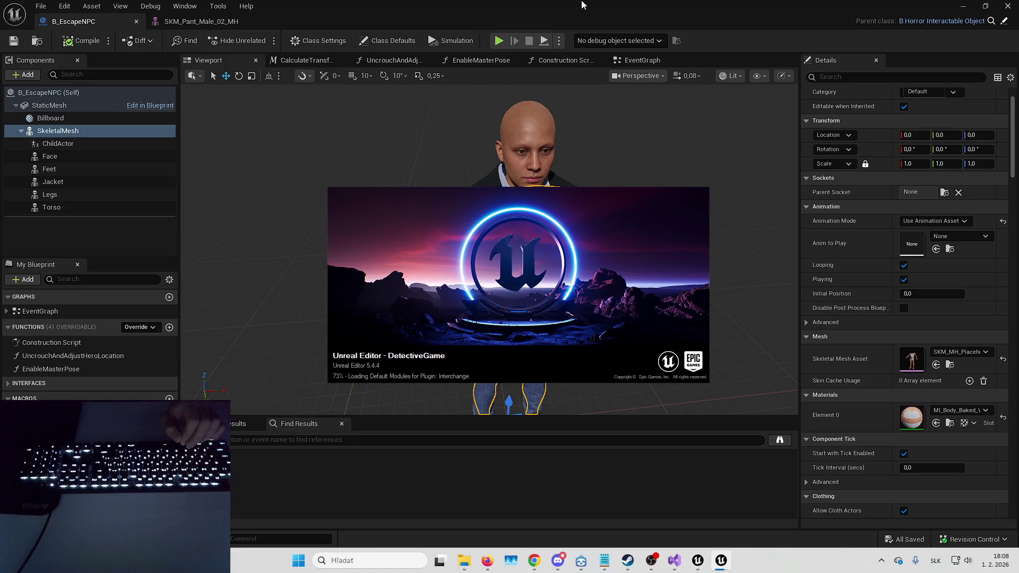
pyautogui.moveTo(549, 244); pyautogui.dragTo(420, 141)
pyautogui.moveTo(545, 267); pyautogui.dragTo(546, 267)
pyautogui.click(52, 94)
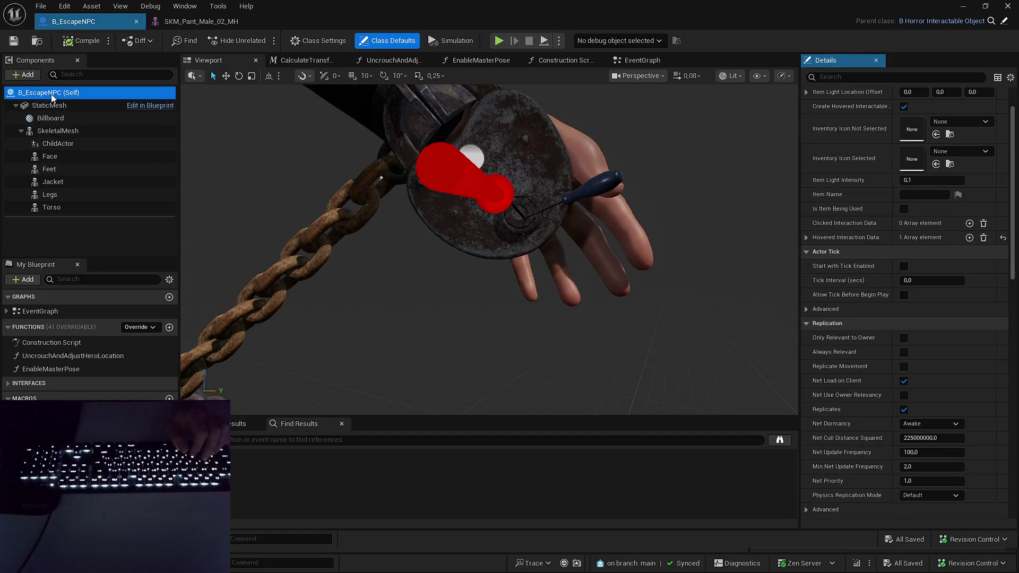
# - Frame the B_EscapeNPC root component in the viewport
pyautogui.doubleClick(51, 94)
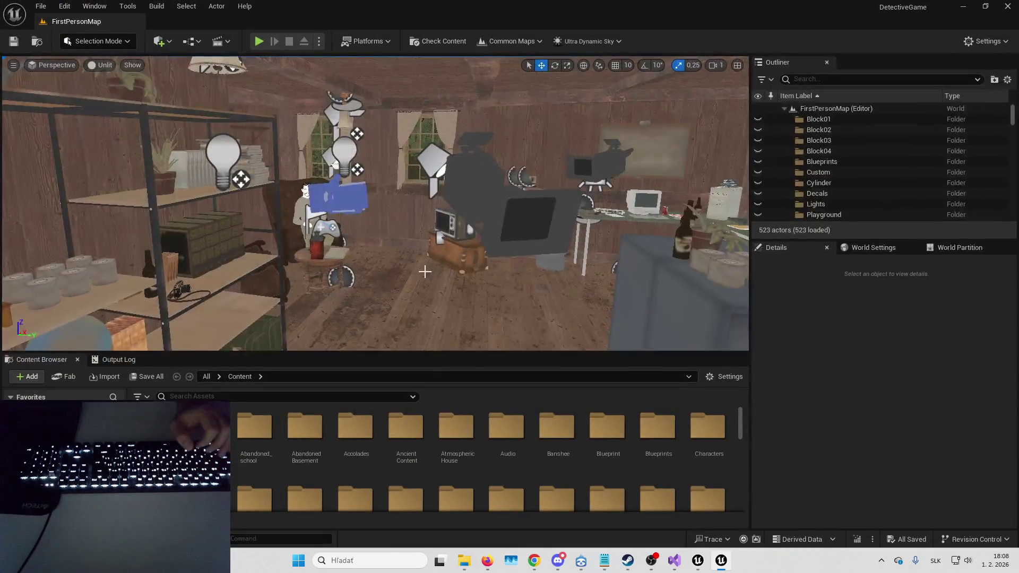
# - Find and open DetectiveGame's B_EscapeNPC blueprint in its 3D viewport
pyautogui.write('b_escape')
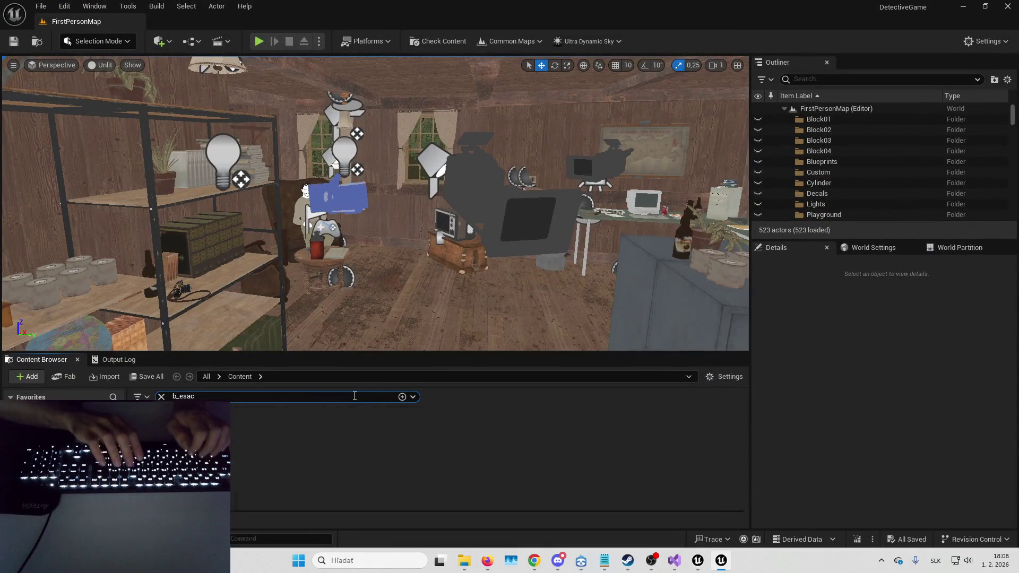
pyautogui.write('npc')
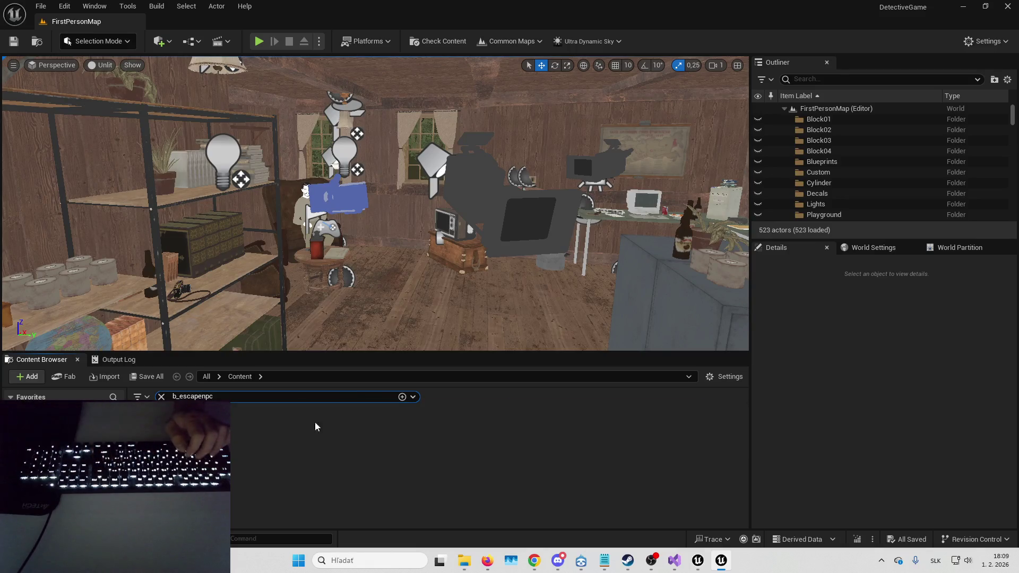
pyautogui.press('Return')
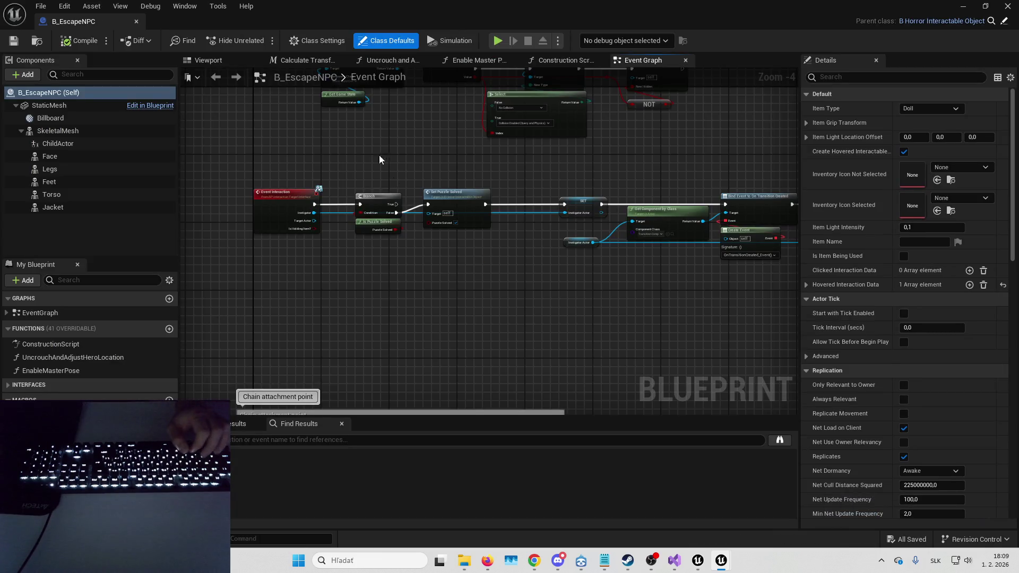
pyautogui.click(221, 59)
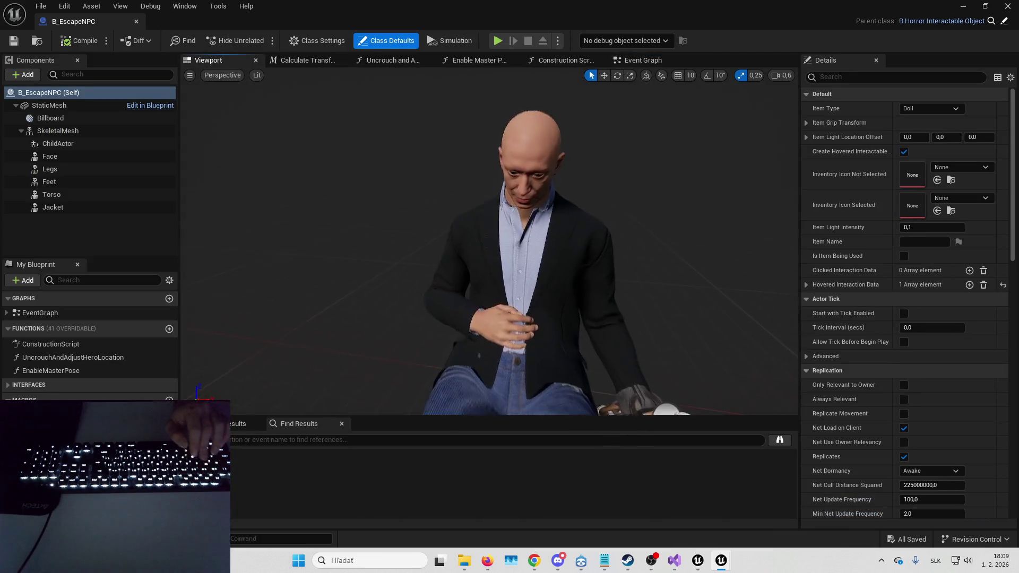
# - Check the clothing and Face components, confirm SkeletalMesh plays MH_Slumped03EscapeNPC_Alive, then minimize
pyautogui.click(476, 232)
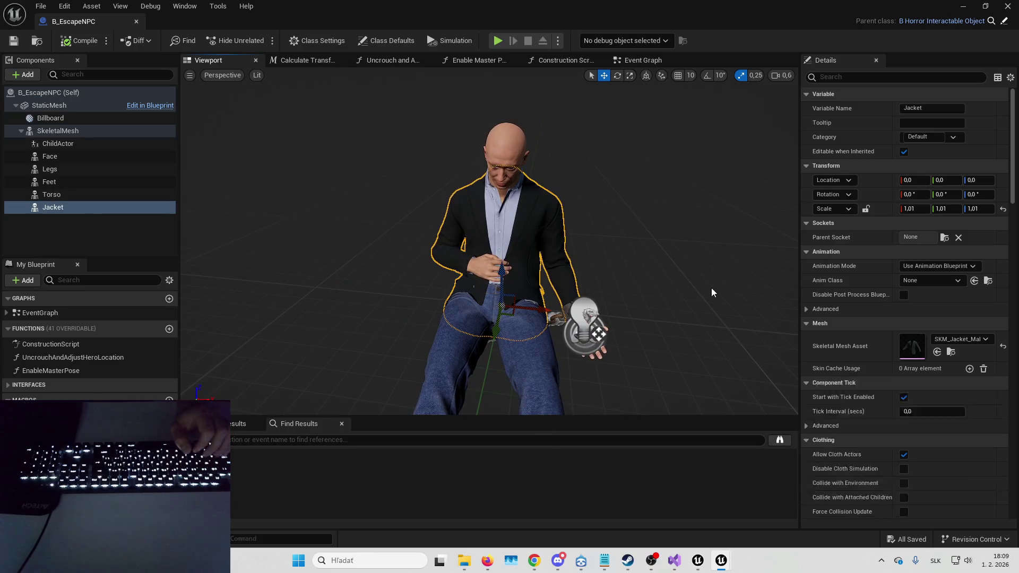
pyautogui.click(85, 195)
pyautogui.click(81, 182)
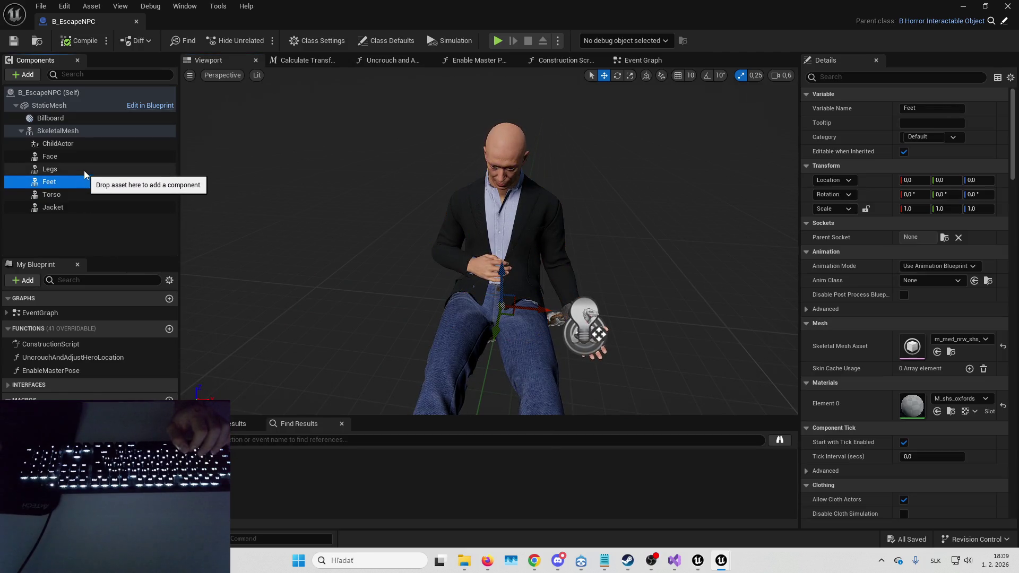
pyautogui.click(85, 169)
pyautogui.click(84, 157)
pyautogui.click(84, 131)
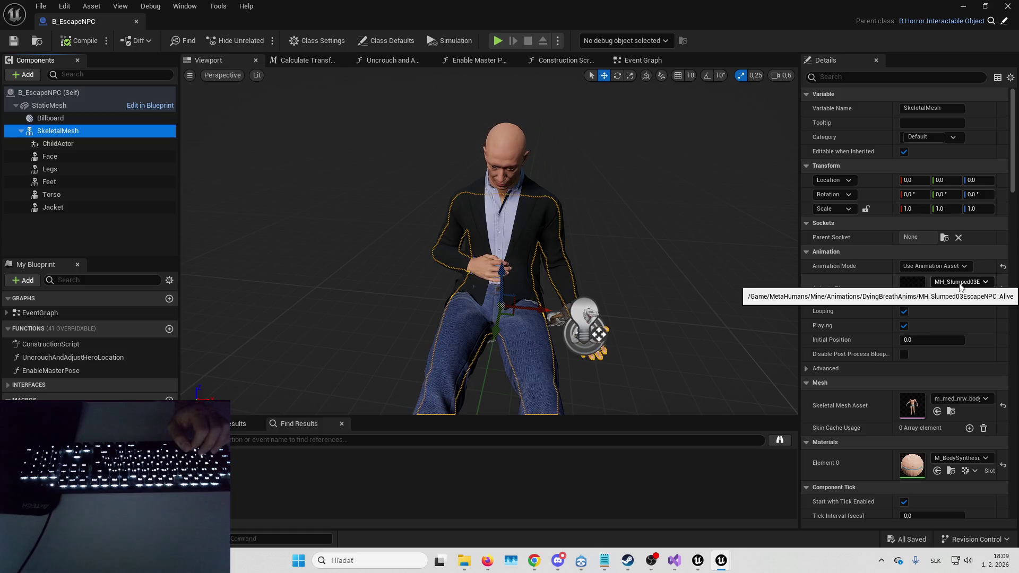
pyautogui.click(962, 6)
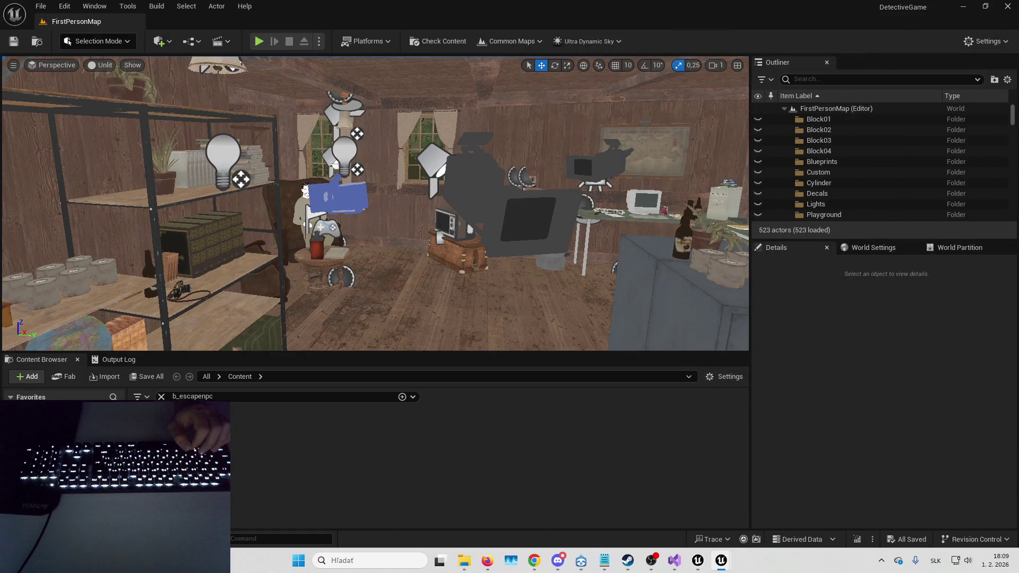
# - Search the SkeletalMesh's Anim to Play list for 'slumped 03' and 'MH_', finding no matching animation
pyautogui.doubleClick(159, 435)
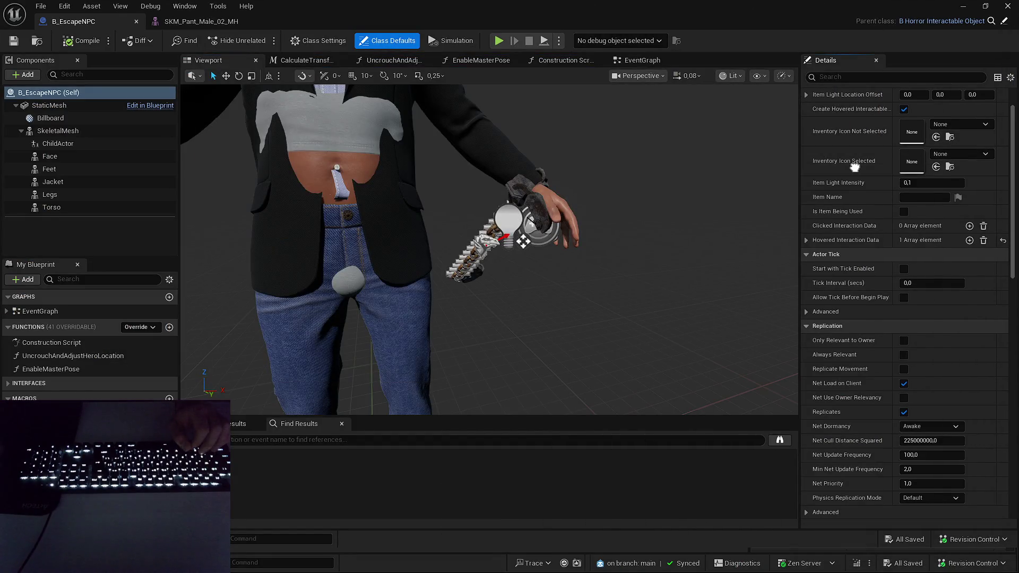
pyautogui.scroll(2, 874, 238)
pyautogui.click(77, 133)
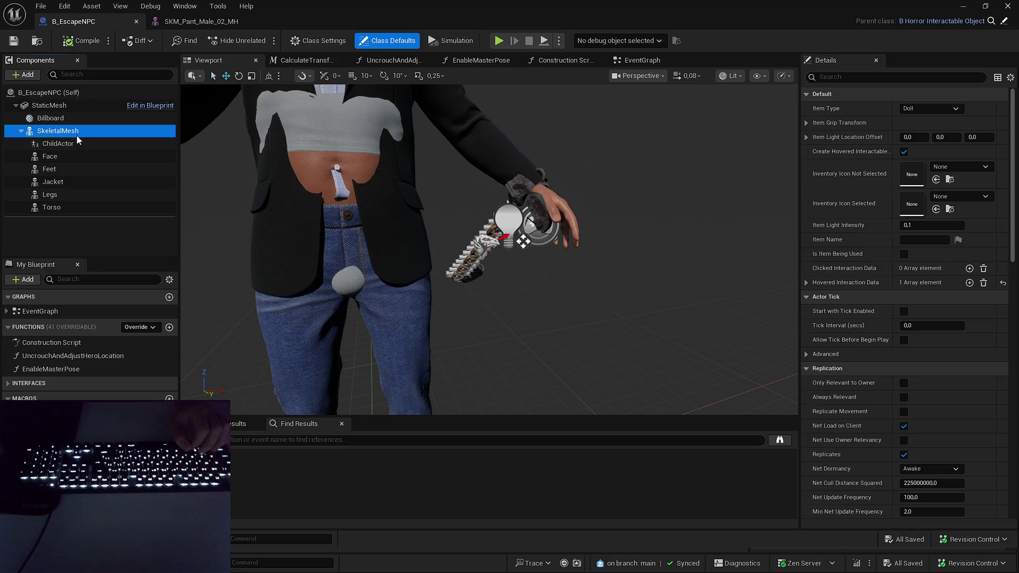
pyautogui.click(946, 285)
pyautogui.write('slumped 03')
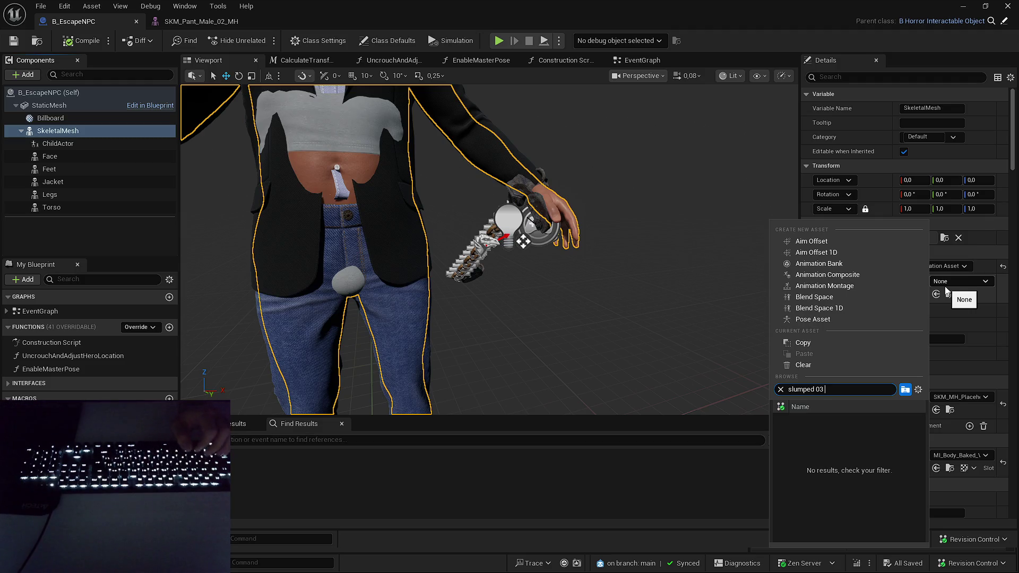
pyautogui.hotkey('ctrl', 'a')
pyautogui.write('MH_')
pyautogui.press('BackSpace')
pyautogui.press('Escape')
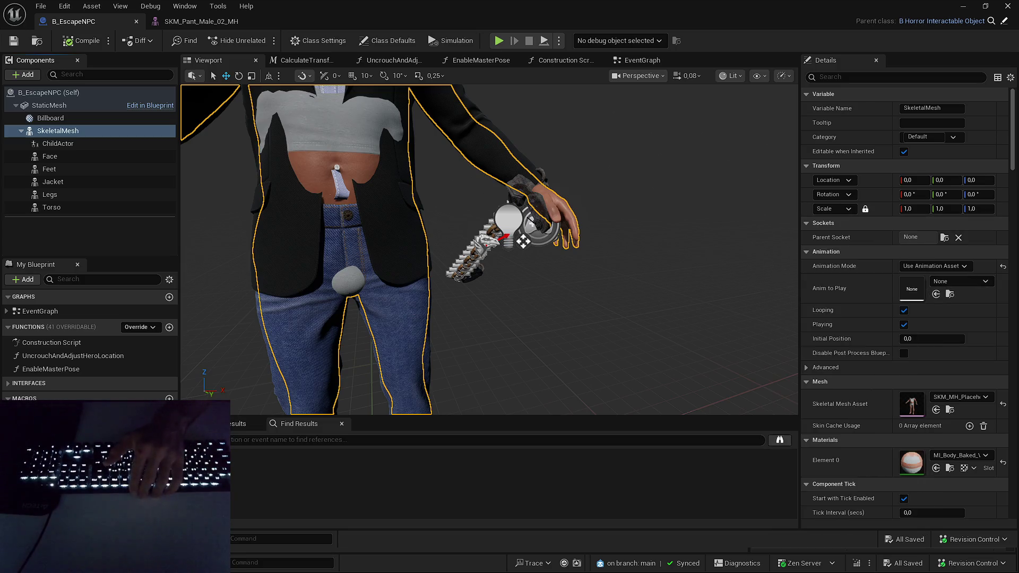
pyautogui.hotkey('alt', 'Tab')
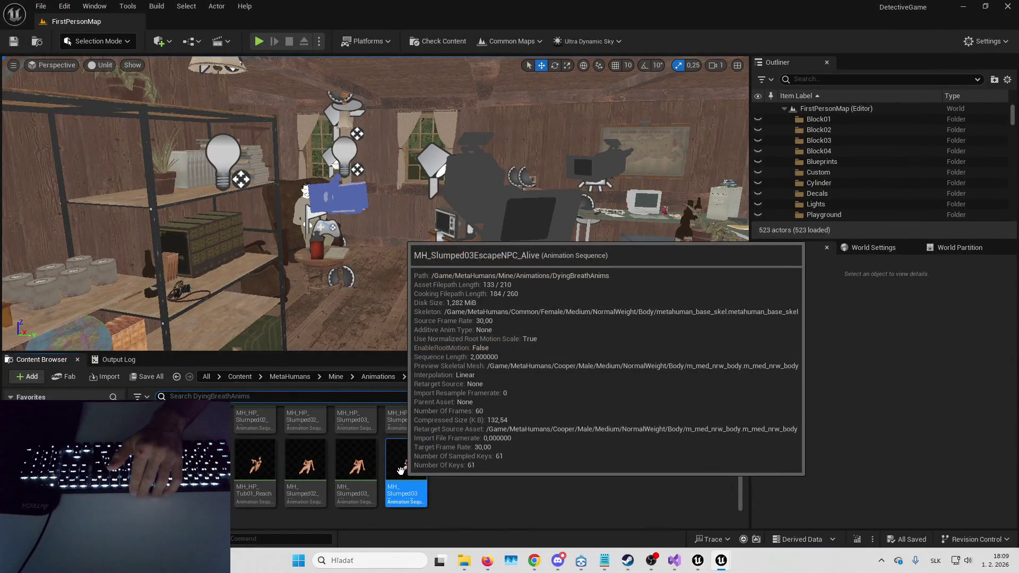
# - Enlarge the Content Browser and select all DyingBreathAnims assets for asset actions
pyautogui.scroll(10, 371, 451)
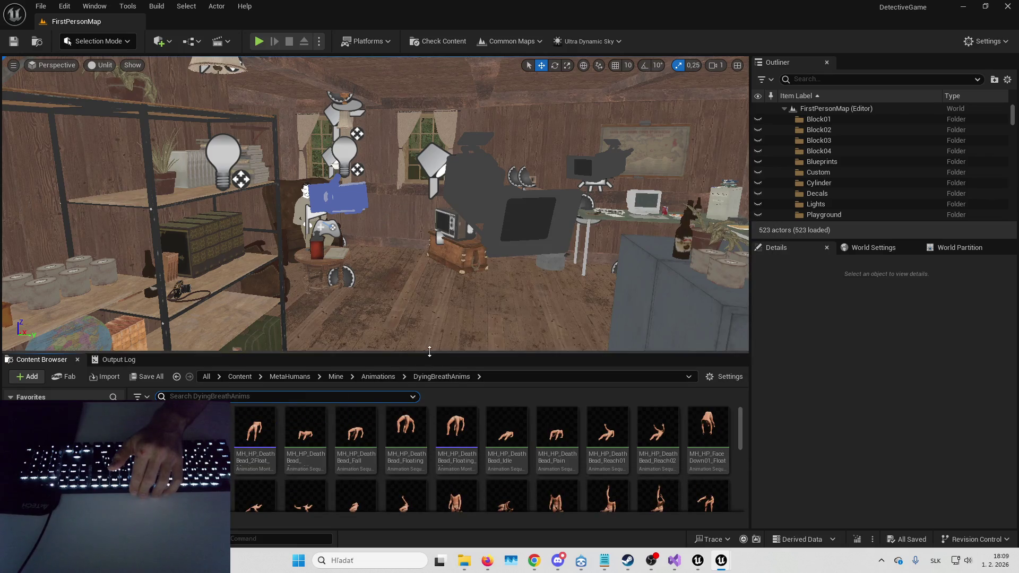
pyautogui.moveTo(444, 352); pyautogui.dragTo(444, 282)
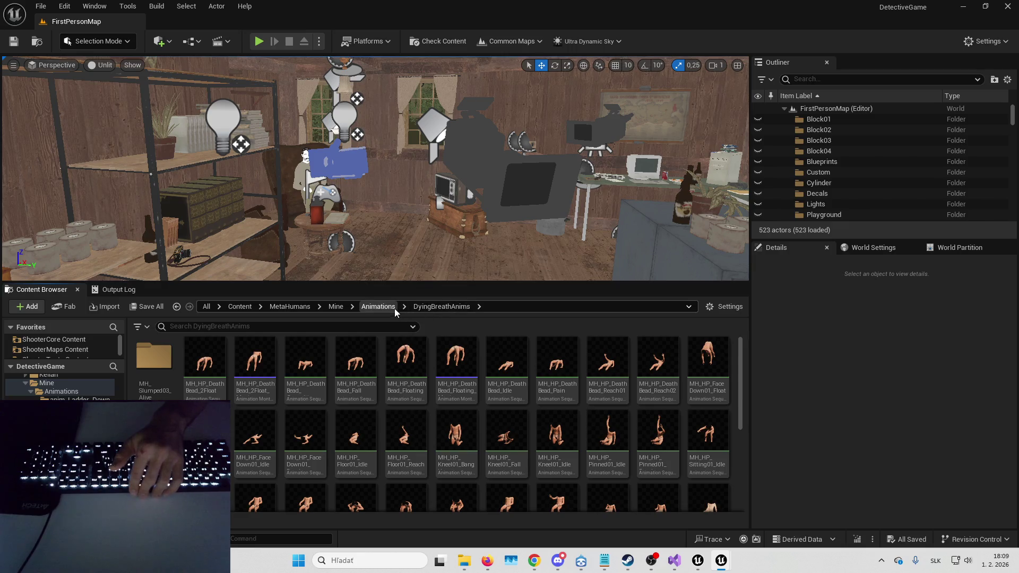
pyautogui.hotkey('ctrl', 'a')
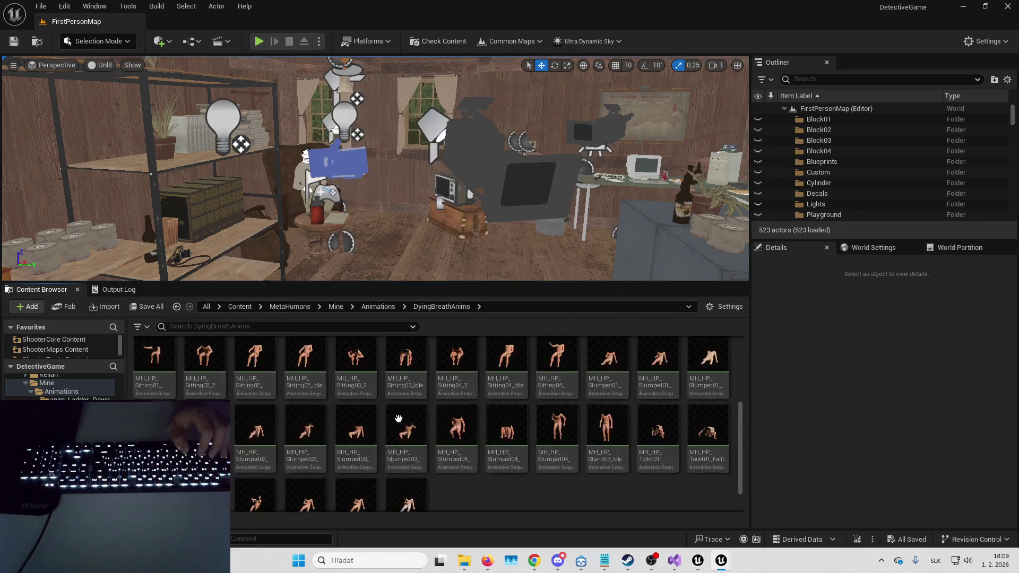
pyautogui.scroll(-5, 397, 448)
pyautogui.rightClick(396, 449)
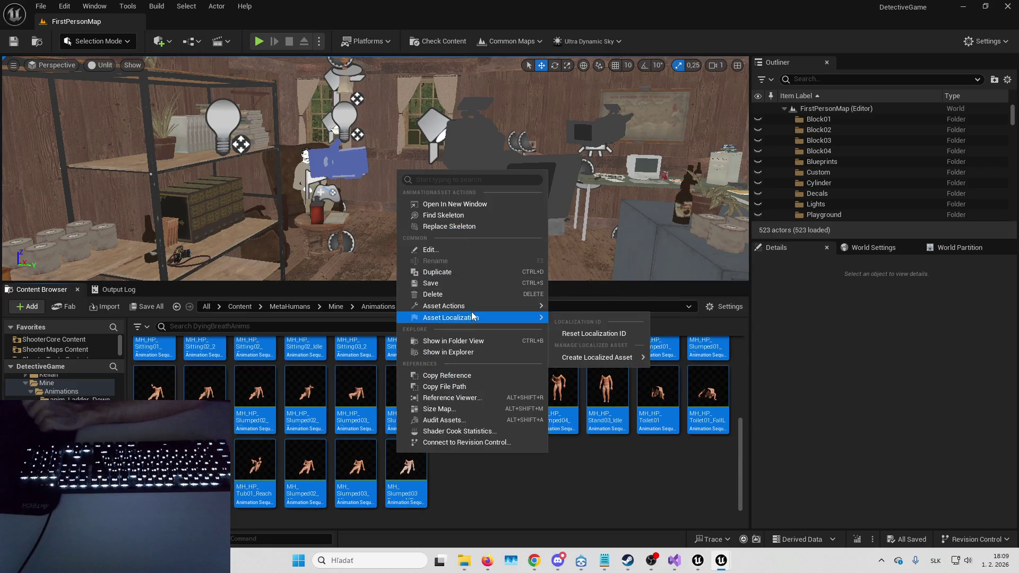
# - Start migrating the selected animations and review the Asset Report's dependency tree
pyautogui.moveTo(539, 315)
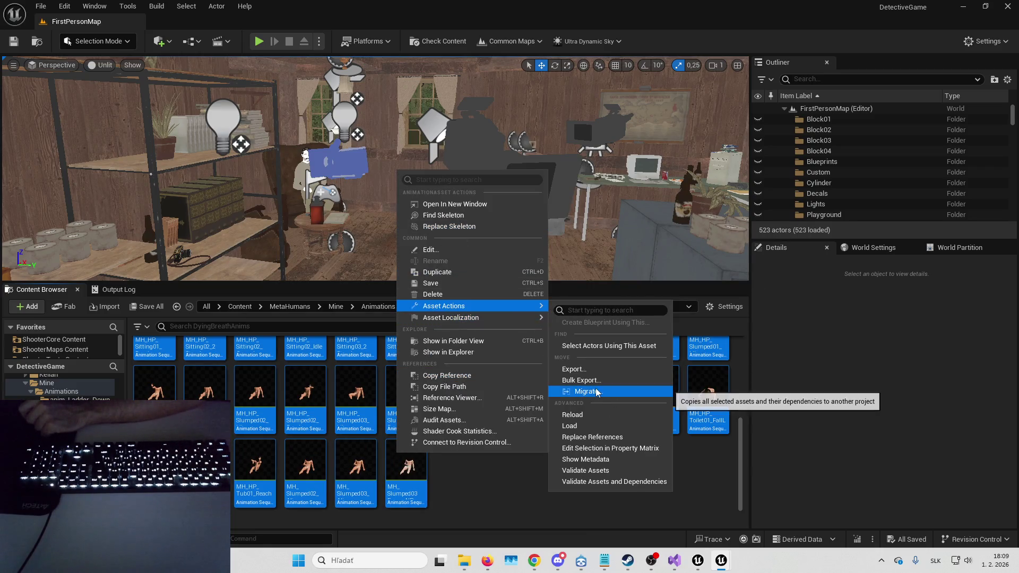
pyautogui.click(594, 393)
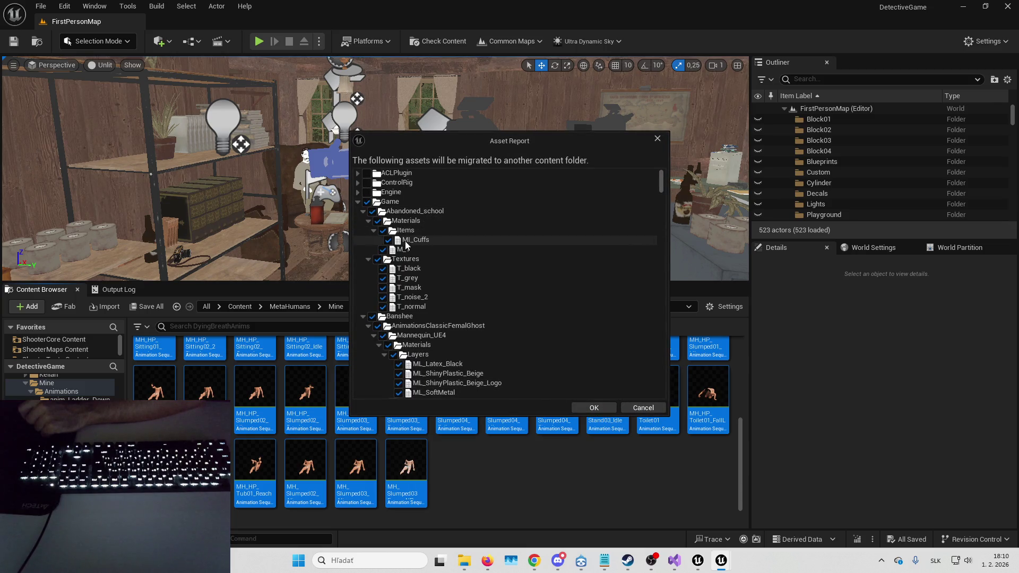
pyautogui.scroll(-1, 424, 294)
pyautogui.scroll(-3, 424, 294)
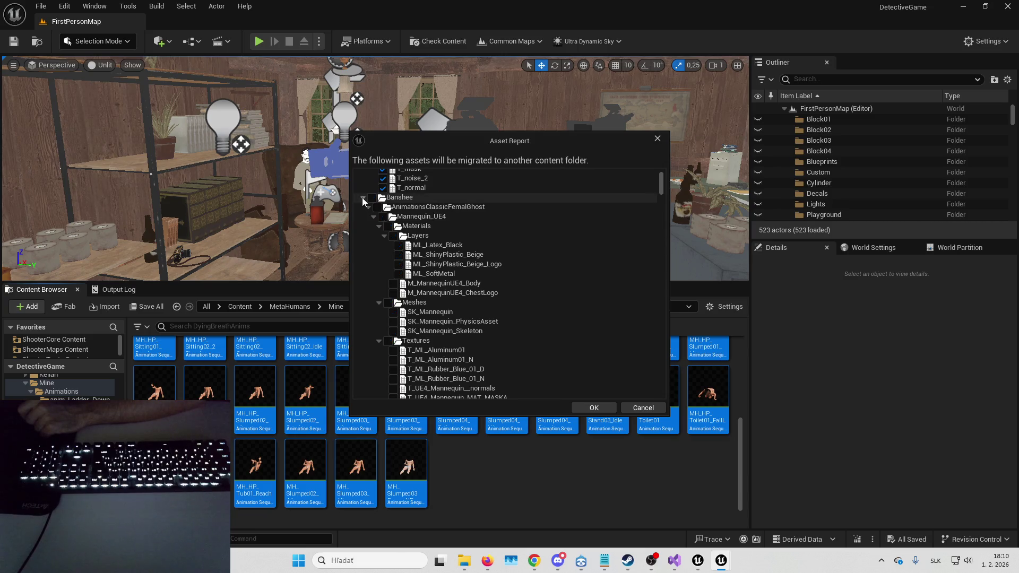
# - Collapse Banshee, uncheck Characters, cancel the migration, and select MH_HP_DeathBead_Fall
pyautogui.click(363, 198)
pyautogui.scroll(4, 430, 233)
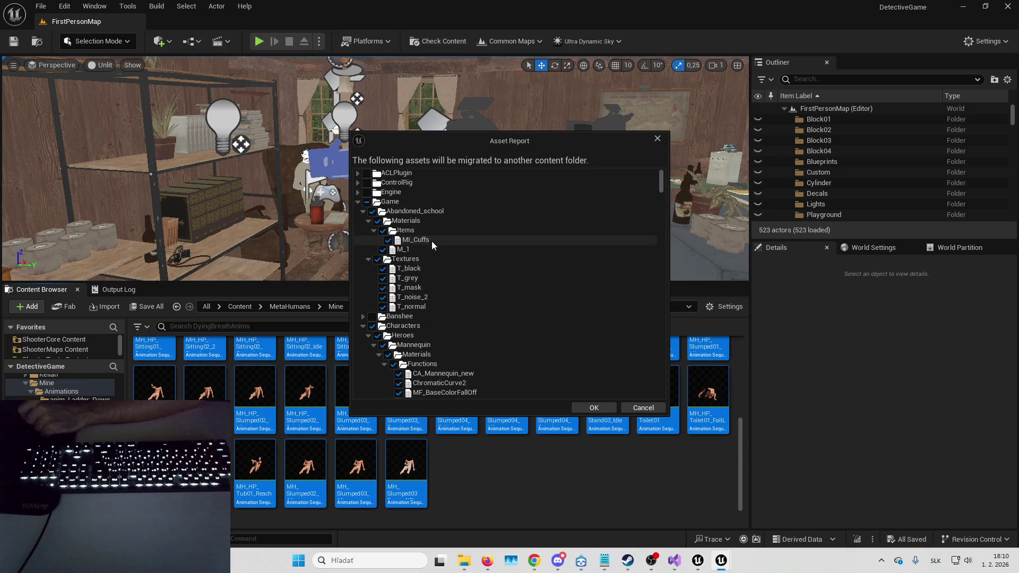
pyautogui.scroll(-3, 422, 269)
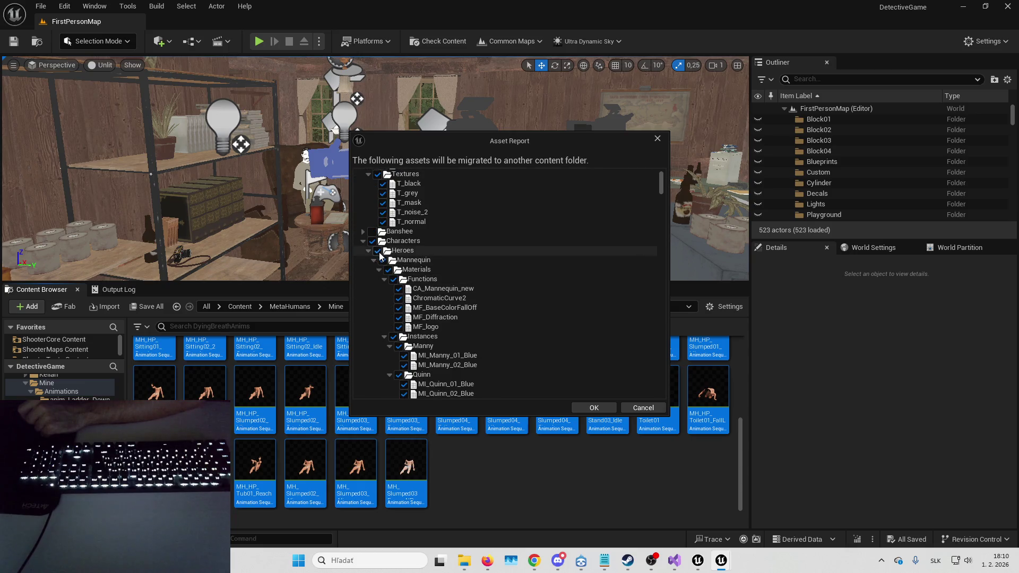
pyautogui.click(363, 241)
pyautogui.click(372, 242)
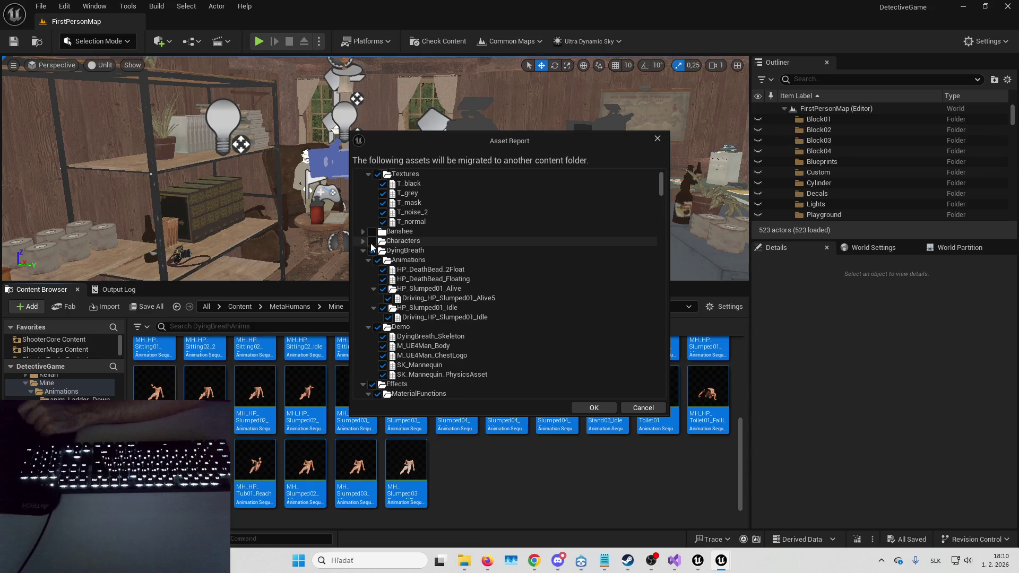
pyautogui.scroll(-10, 504, 287)
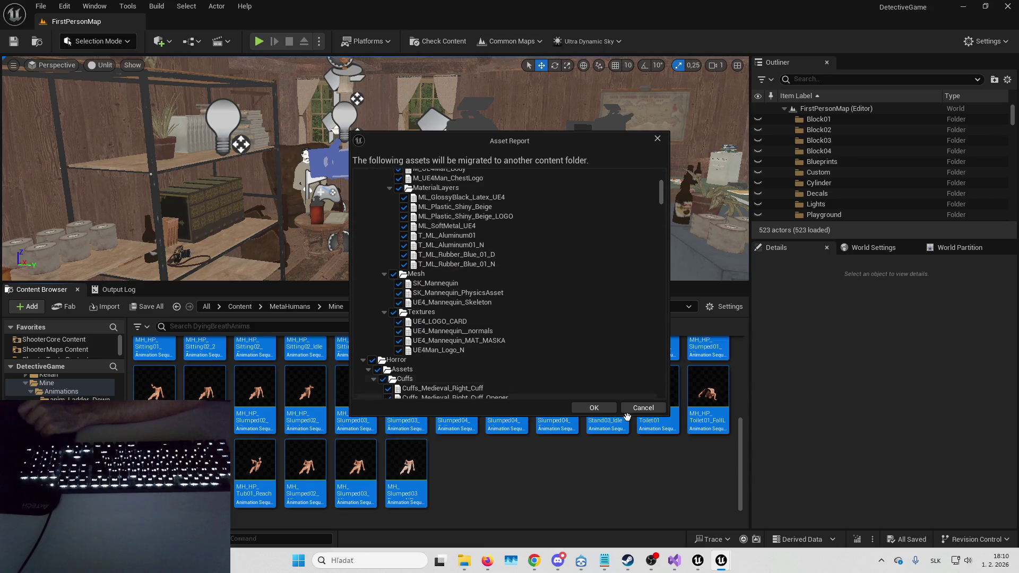
pyautogui.click(627, 408)
pyautogui.scroll(5, 371, 403)
pyautogui.click(367, 363)
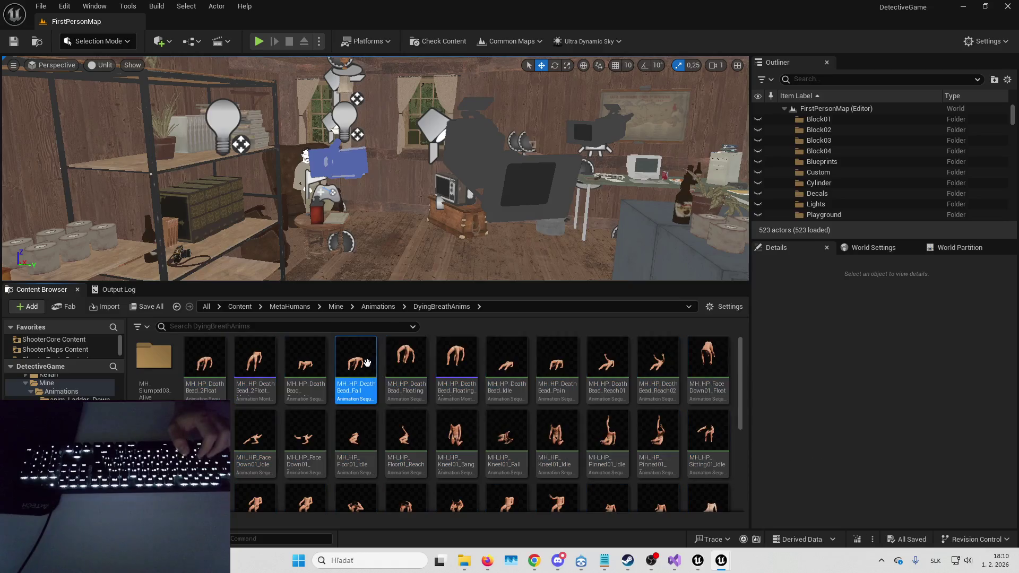
# - Preview migrating all assets except the 2Float and Floating montages and MH_Slumped03_Alive folder, then cancel
pyautogui.hotkey('ctrl', 'a')
pyautogui.keyDown('ctrl'); pyautogui.click(255, 361); pyautogui.keyUp('ctrl')
pyautogui.keyDown('ctrl'); pyautogui.click(466, 366); pyautogui.keyUp('ctrl')
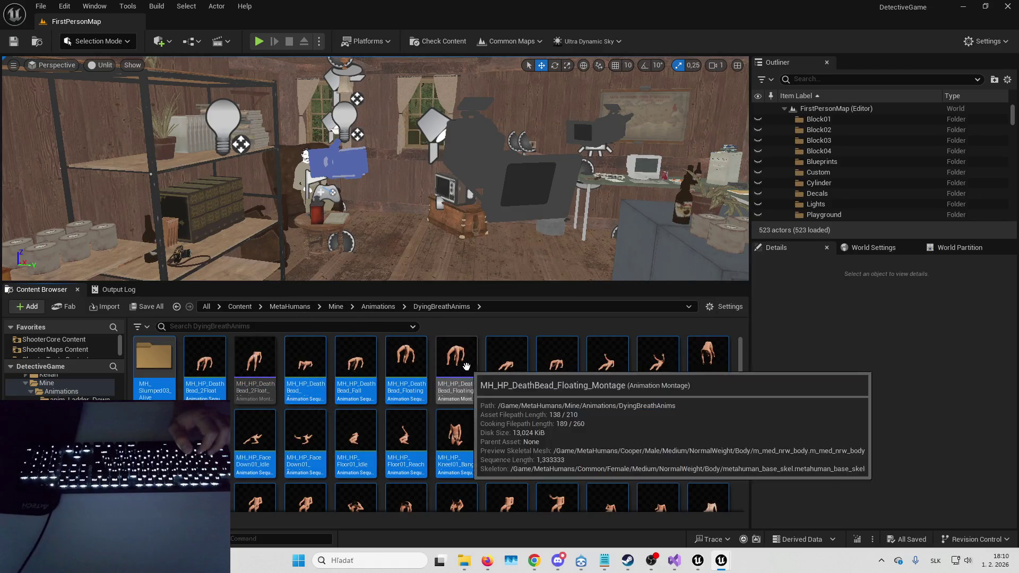
pyautogui.keyDown('ctrl'); pyautogui.click(154, 366); pyautogui.keyUp('ctrl')
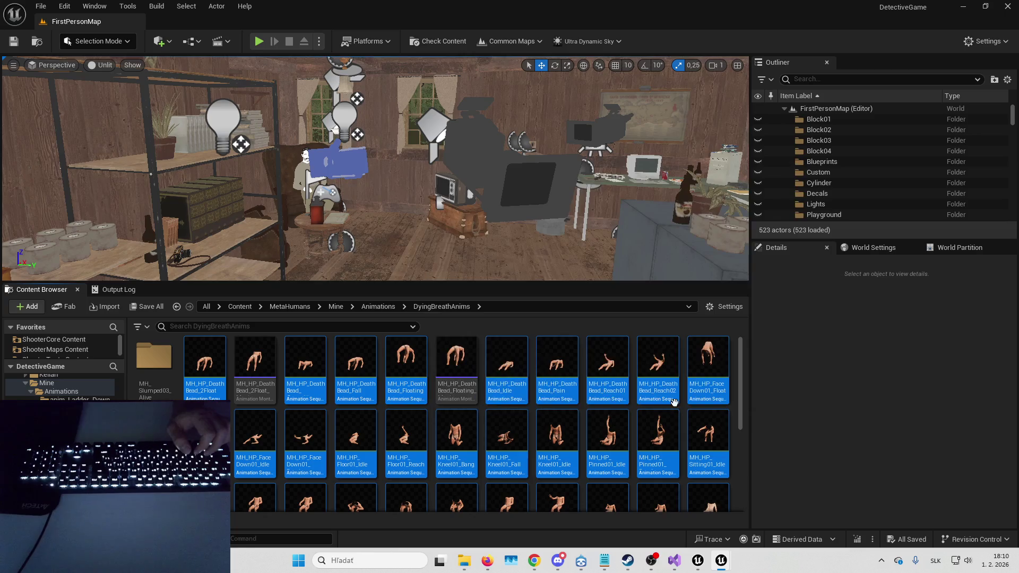
pyautogui.scroll(-5, 652, 401)
pyautogui.rightClick(470, 417)
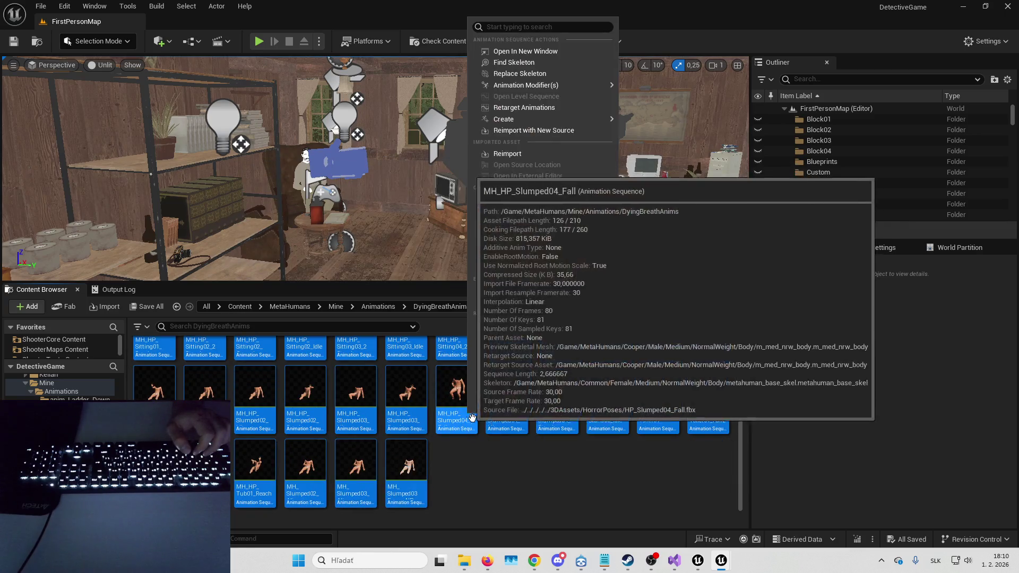
pyautogui.moveTo(574, 262)
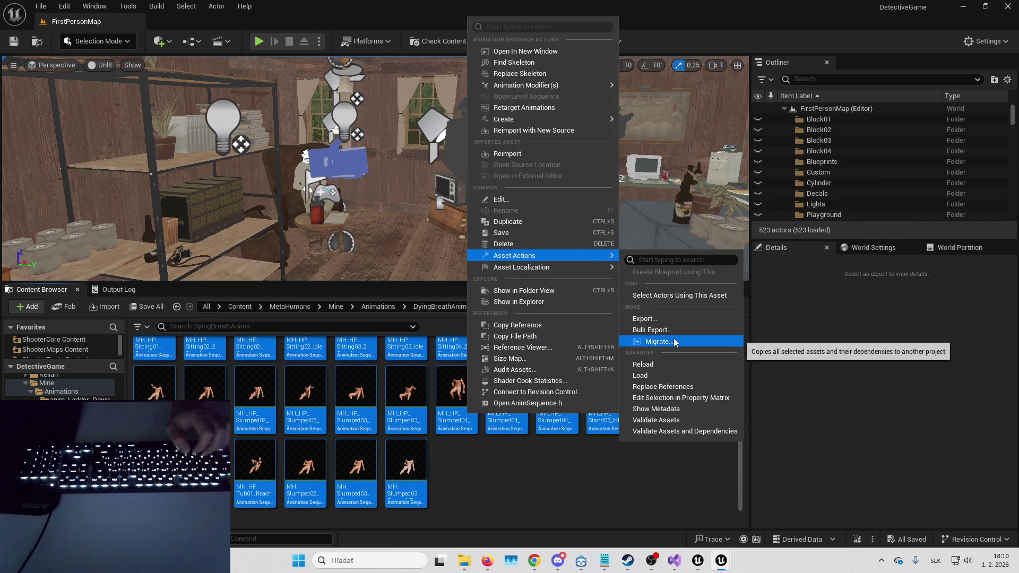
pyautogui.click(644, 341)
pyautogui.scroll(-5, 584, 250)
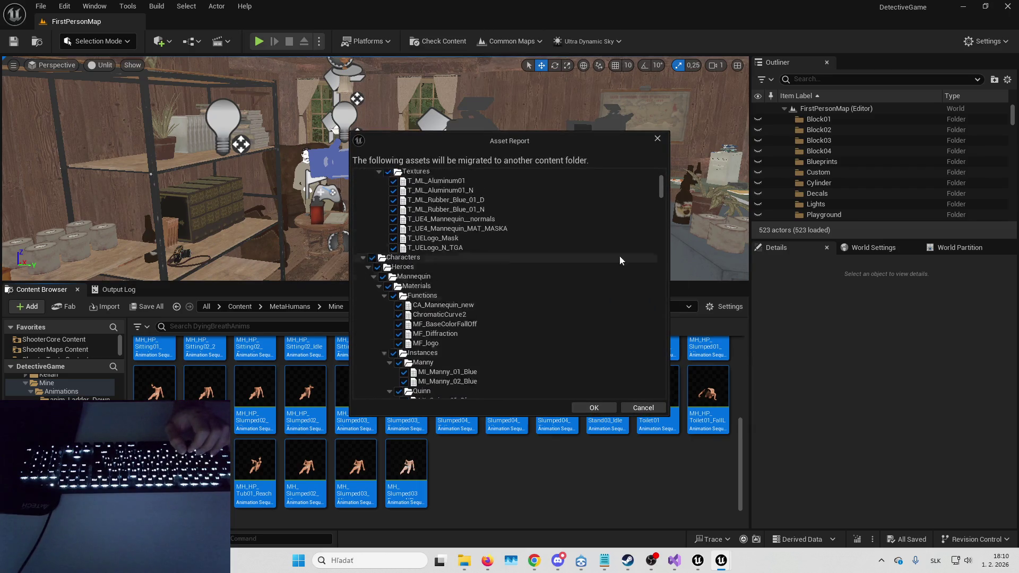
pyautogui.click(643, 408)
# - Preview migrating only the slumped-alive animation, then cancel
pyautogui.click(406, 466)
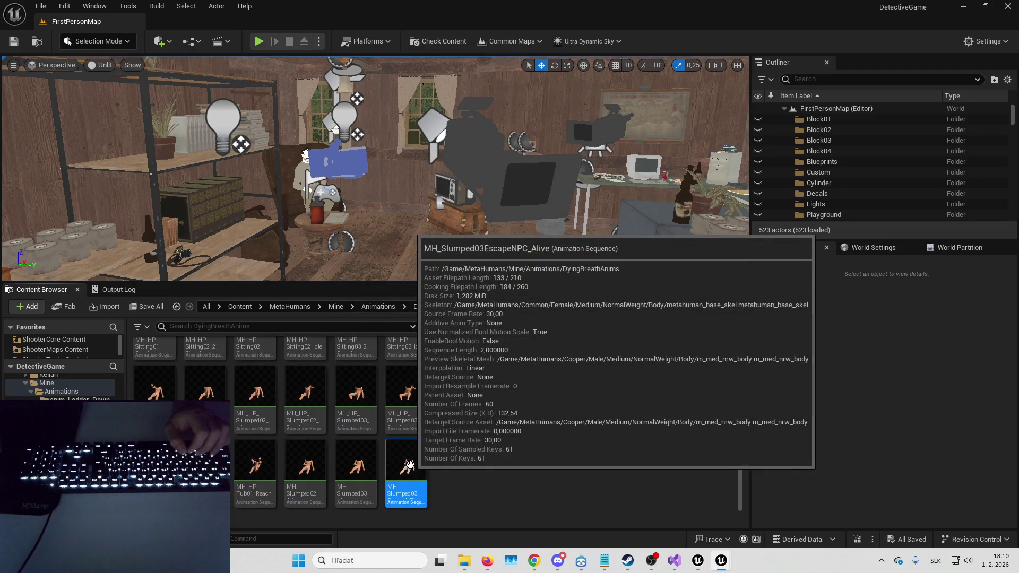
pyautogui.rightClick(407, 466)
pyautogui.moveTo(545, 315)
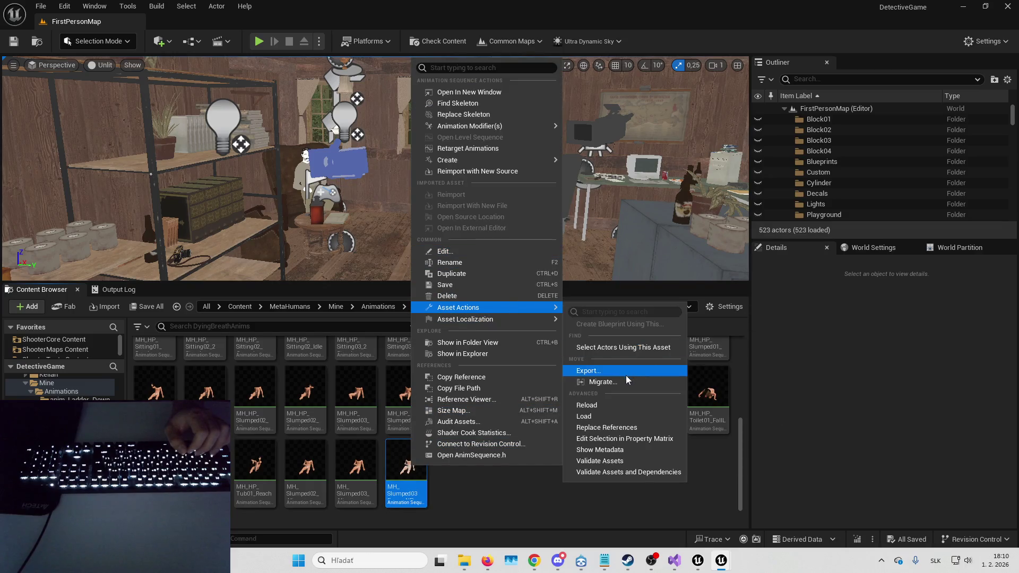
pyautogui.click(628, 382)
pyautogui.scroll(-5, 546, 316)
pyautogui.scroll(-5, 536, 287)
pyautogui.click(643, 407)
# - Select every asset in DyingBreathAnims again for asset actions
pyautogui.hotkey('ctrl', 'a')
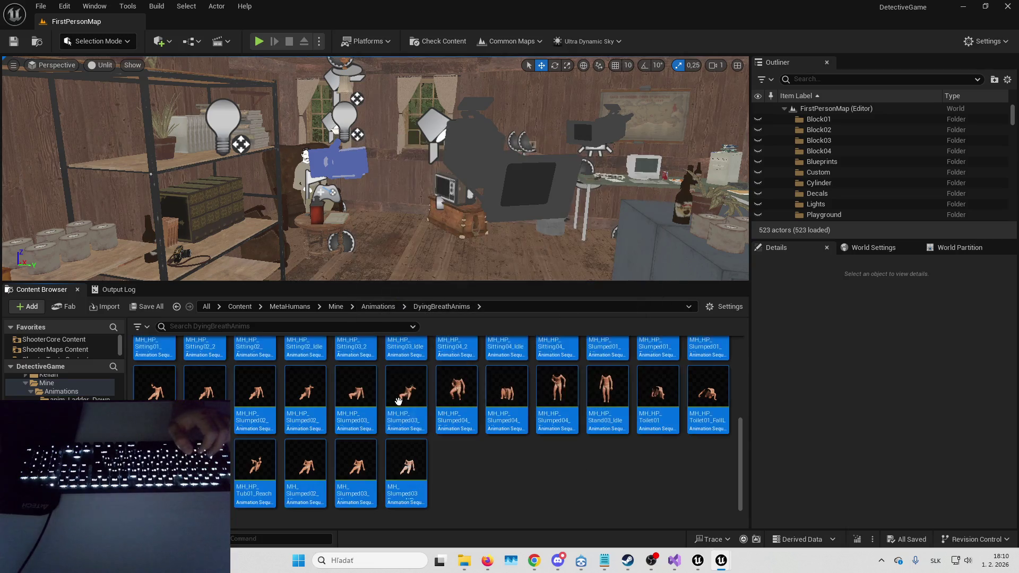
pyautogui.scroll(5, 404, 403)
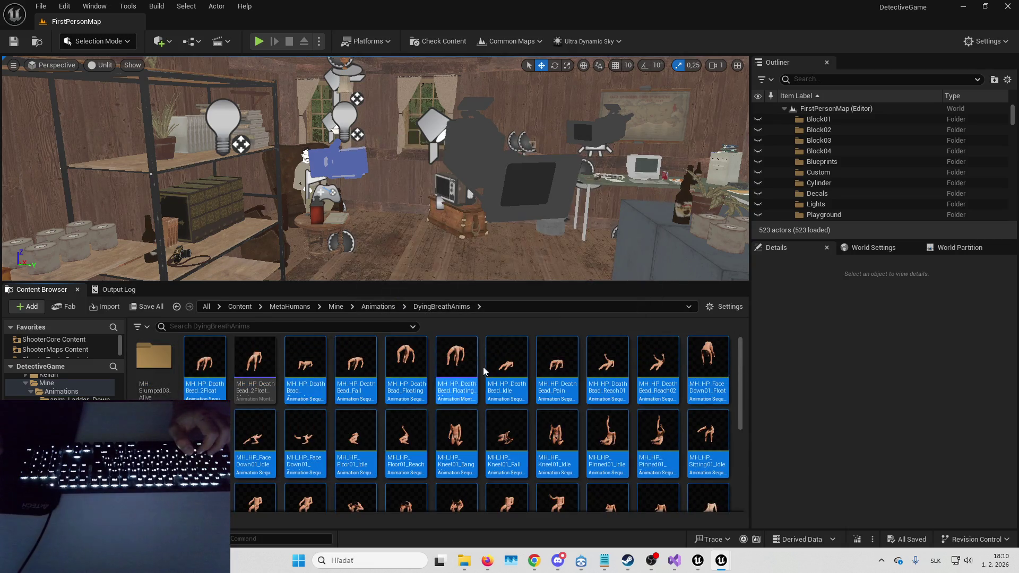
pyautogui.rightClick(524, 365)
# - Start migrating the selected animations and enlarge the Asset Report window
pyautogui.moveTo(614, 391)
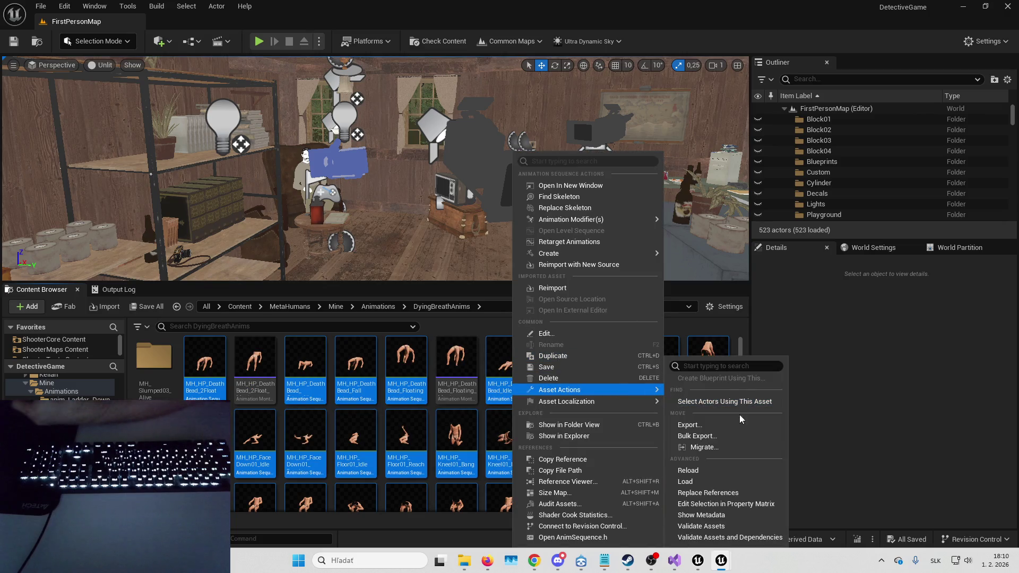
pyautogui.click(734, 450)
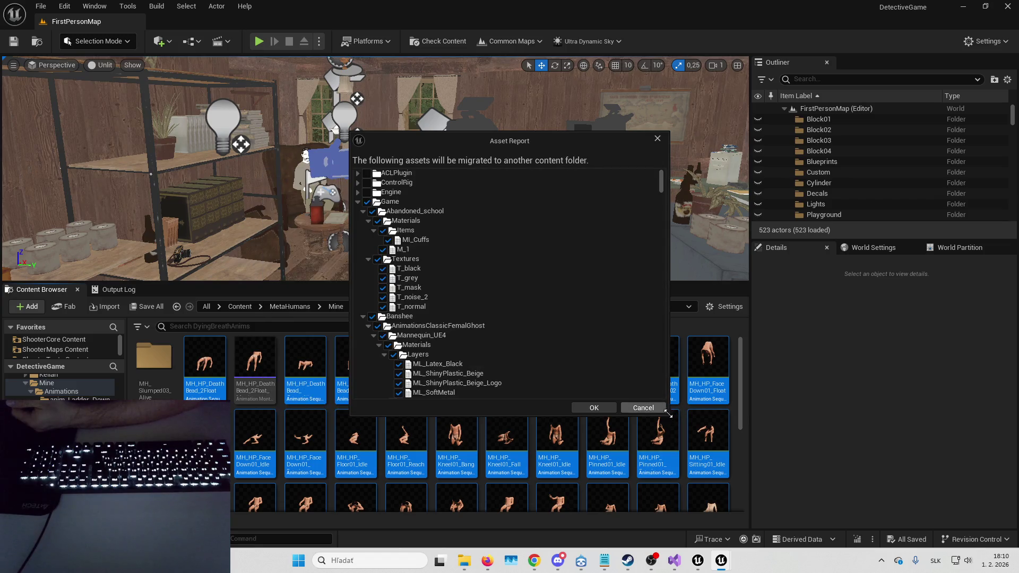
pyautogui.moveTo(669, 415)
pyautogui.mouseDown()
pyautogui.moveTo(897, 506)
pyautogui.moveTo(785, 522)
pyautogui.mouseUp()
pyautogui.moveTo(531, 141); pyautogui.dragTo(465, 44)
pyautogui.moveTo(725, 466)
pyautogui.mouseDown()
pyautogui.moveTo(706, 424)
pyautogui.moveTo(708, 497)
pyautogui.mouseUp()
pyautogui.moveTo(488, 47); pyautogui.dragTo(510, 76)
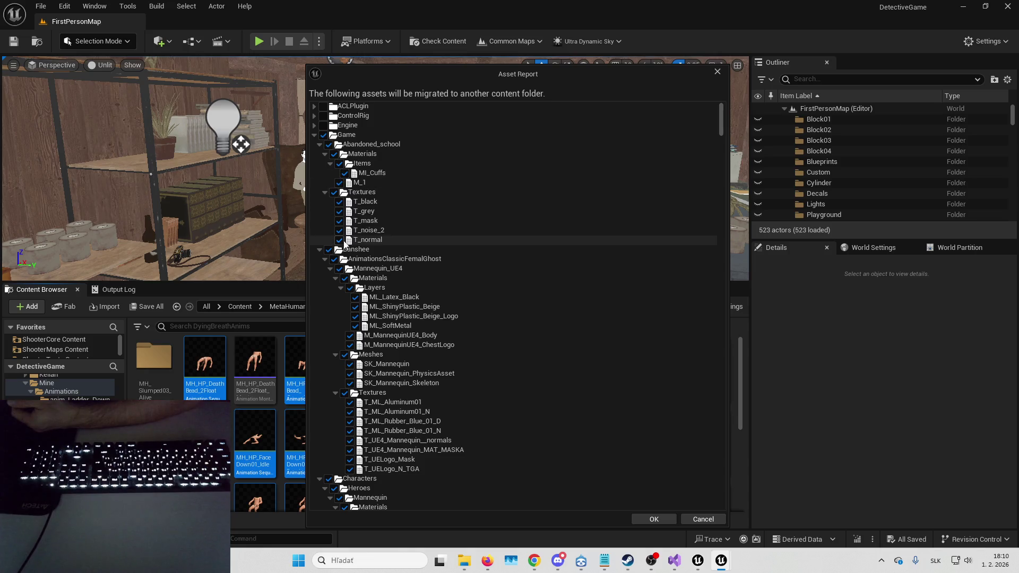
# - Exclude the Banshee and Characters folders from the migration
pyautogui.click(328, 249)
pyautogui.click(319, 249)
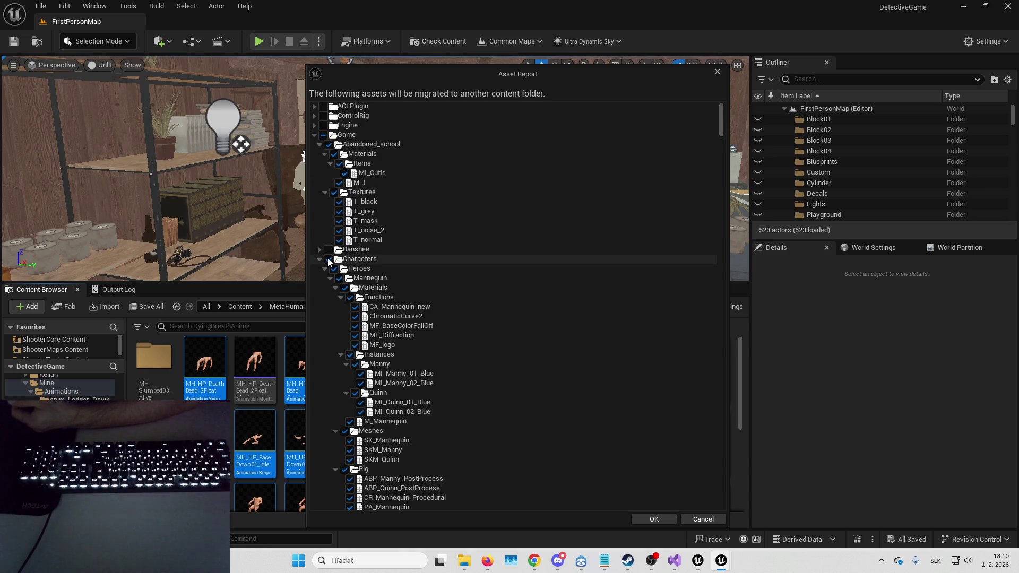
pyautogui.click(328, 259)
pyautogui.click(319, 258)
pyautogui.scroll(-1, 319, 212)
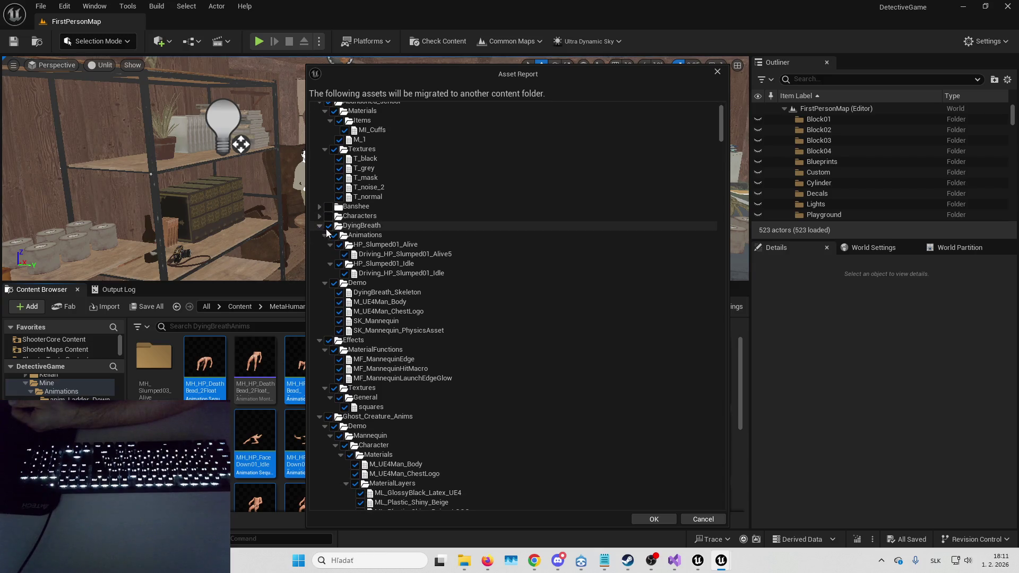
pyautogui.scroll(-1, 340, 255)
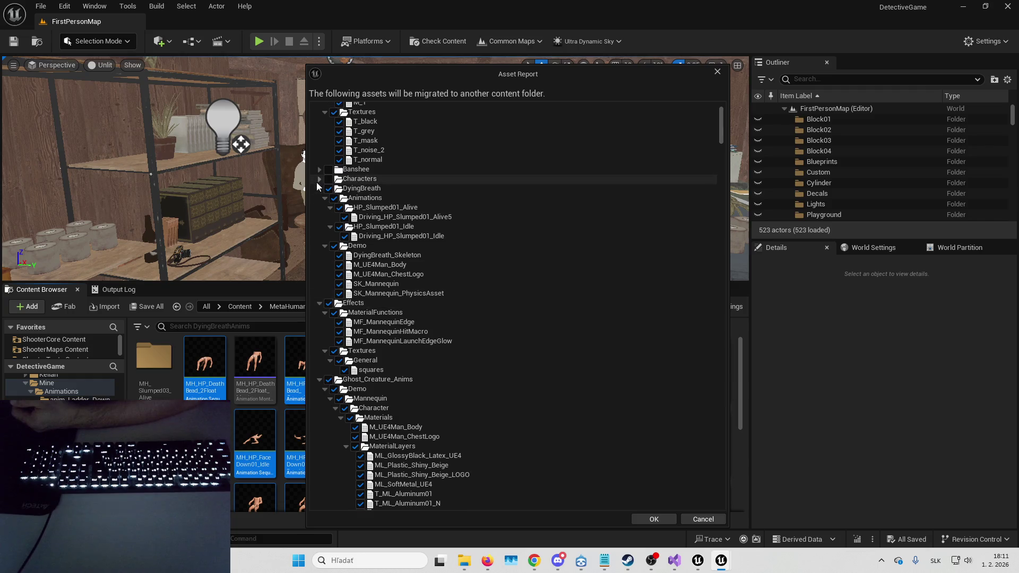
pyautogui.click(320, 189)
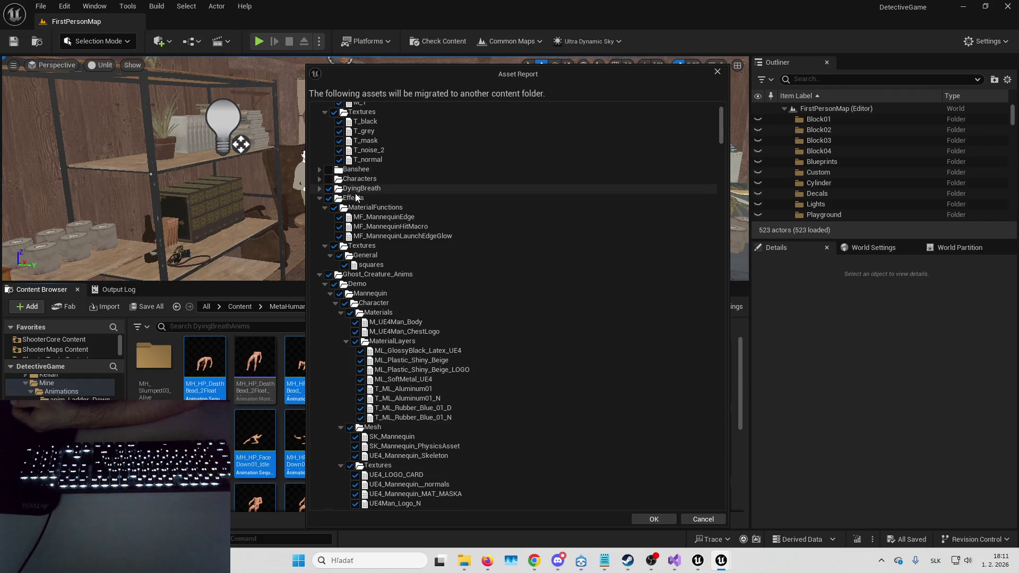
# - Exclude Effects, Ghost_Creature_Anims, Horror, HorrorBodycam and ImmersiveFlashlight from the migration
pyautogui.click(329, 198)
pyautogui.click(319, 199)
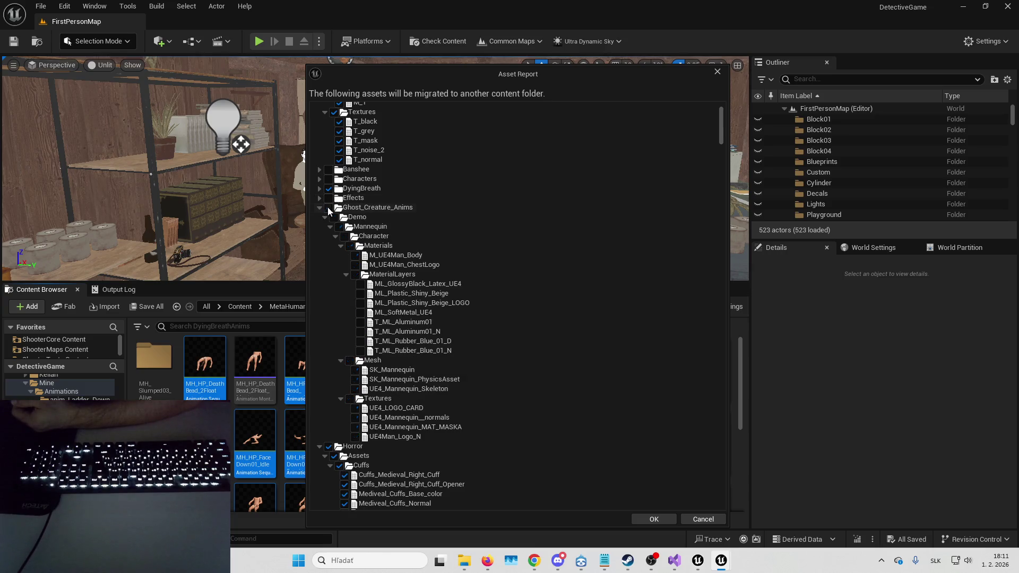
pyautogui.click(329, 207)
pyautogui.click(319, 206)
pyautogui.click(320, 218)
pyautogui.click(329, 227)
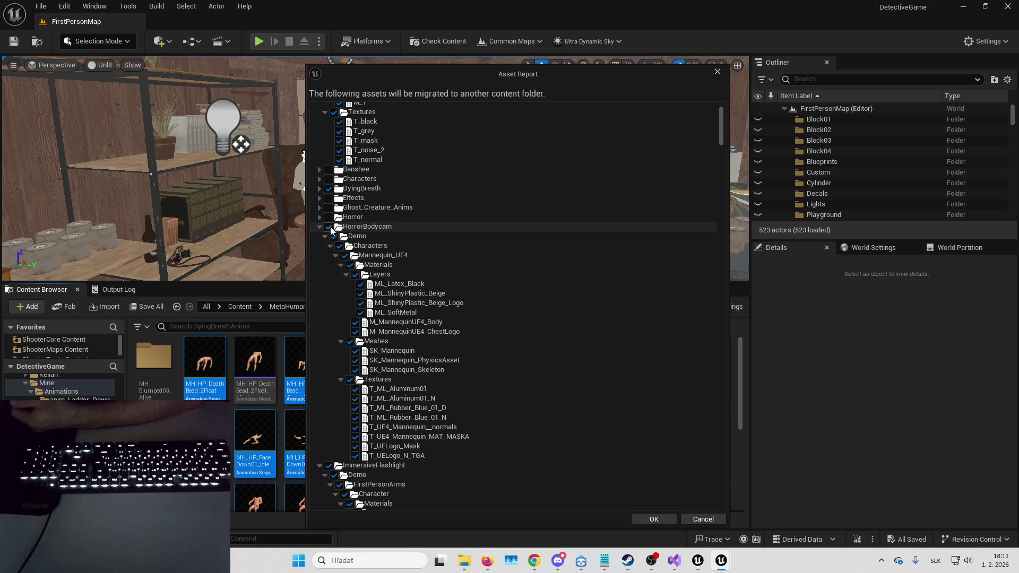
pyautogui.click(319, 227)
pyautogui.click(329, 237)
pyautogui.click(319, 237)
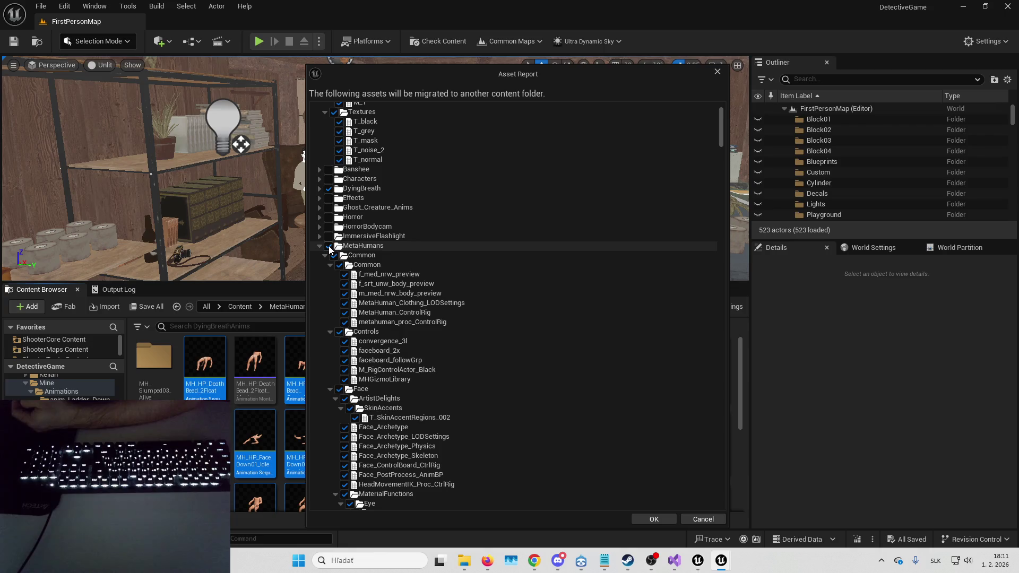
# - Exclude MetaHumans and PM_Character, verify DyingBreath stays included, and confirm the asset list
pyautogui.scroll(-6, 329, 246)
pyautogui.scroll(7, 326, 283)
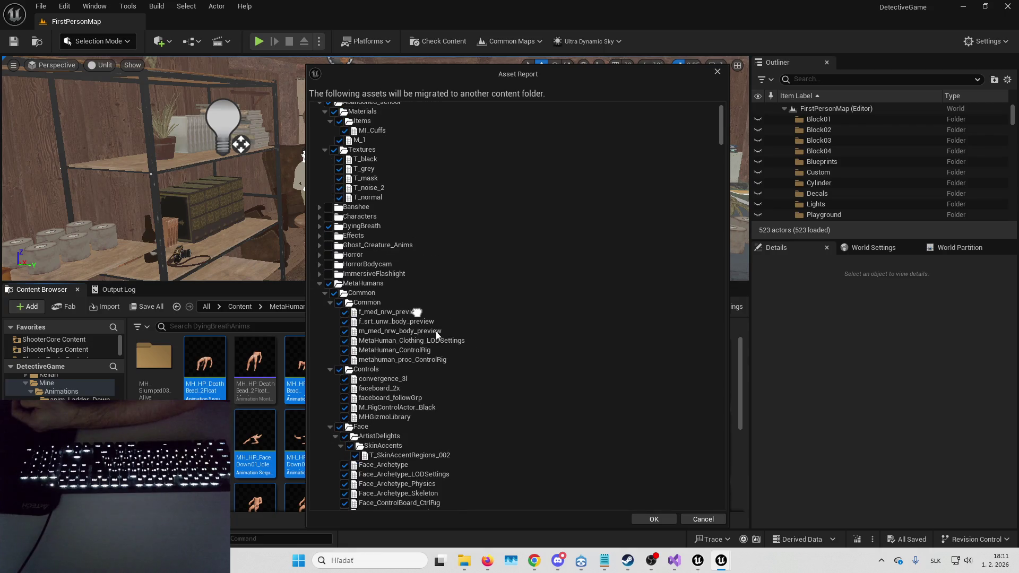
pyautogui.click(329, 282)
pyautogui.click(320, 282)
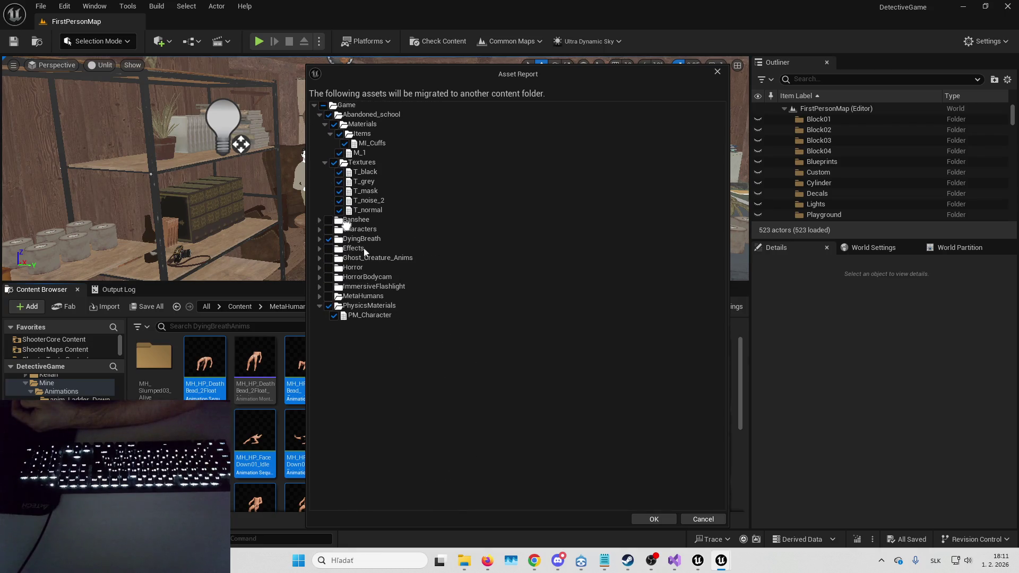
pyautogui.click(333, 346)
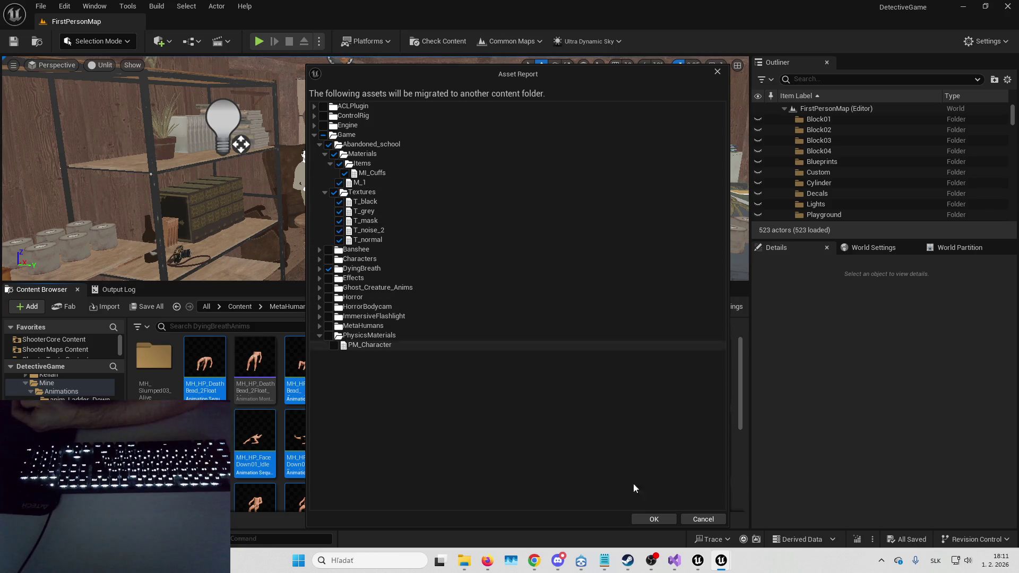
pyautogui.click(319, 269)
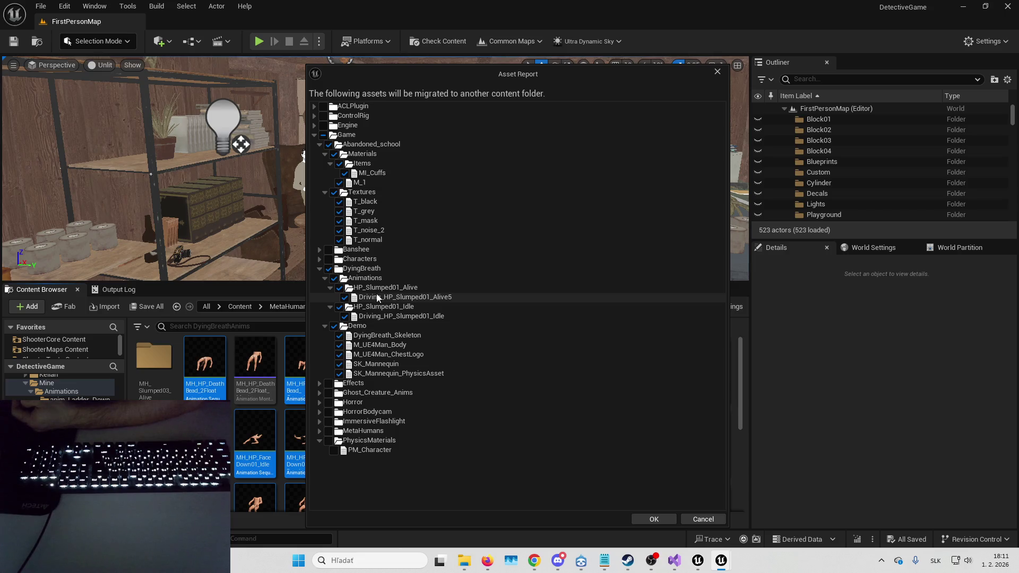
pyautogui.click(653, 519)
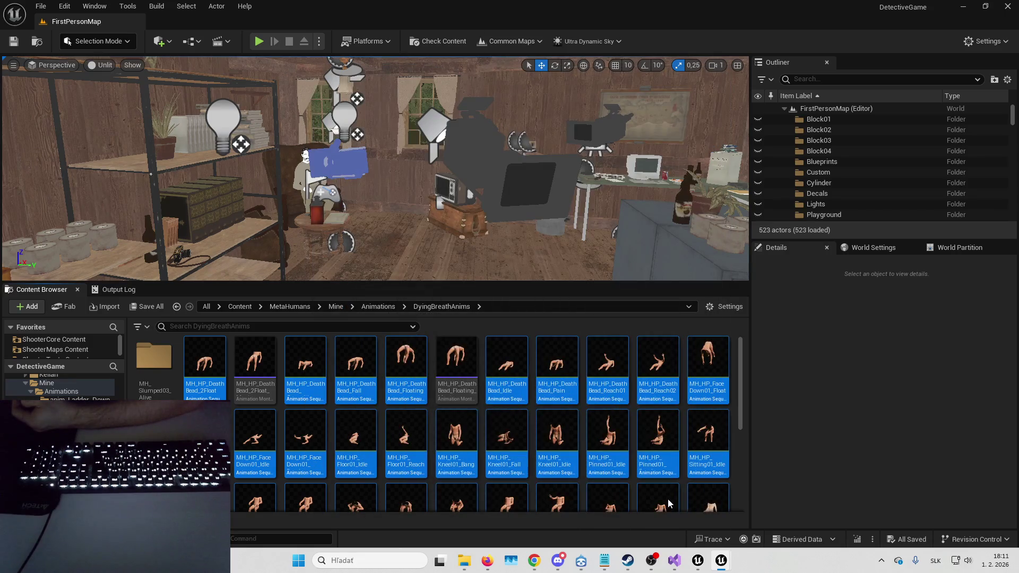
# - Migrate the DyingBreath assets into SolveOrDie's Content folder, allowing the overwrite, then glance at B_EscapeNPC
pyautogui.click(418, 266)
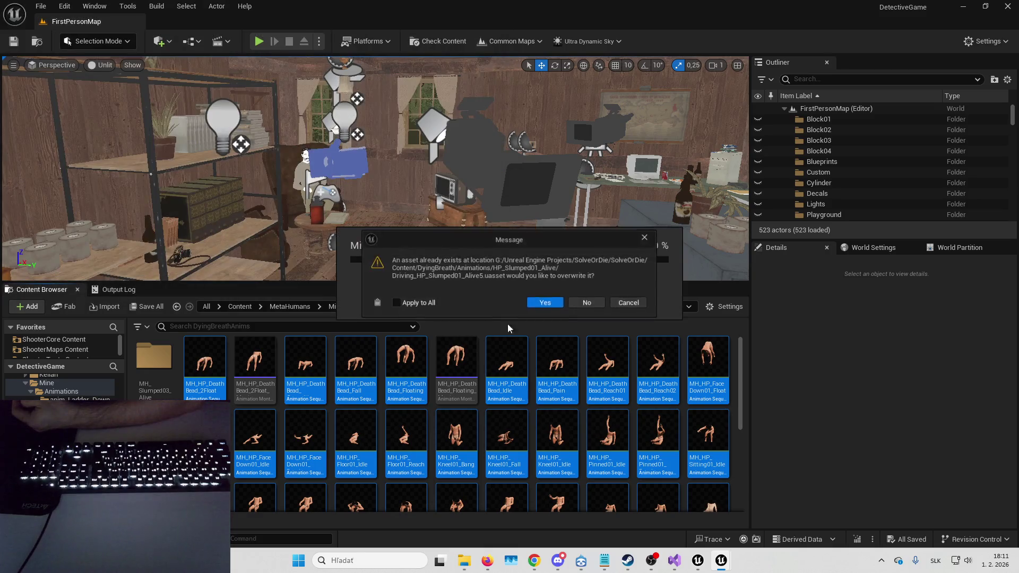
pyautogui.click(587, 305)
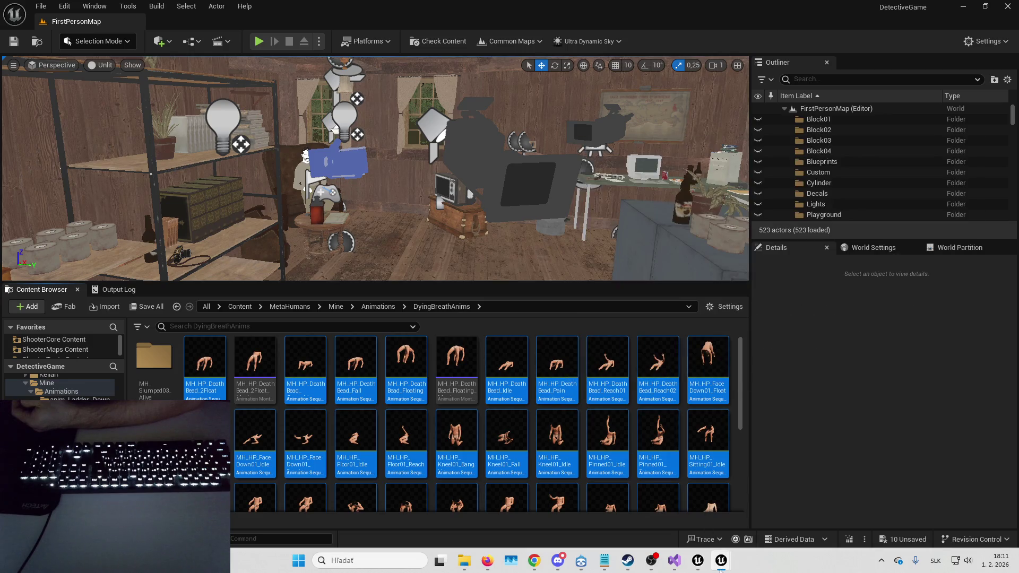
pyautogui.moveTo(720, 570)
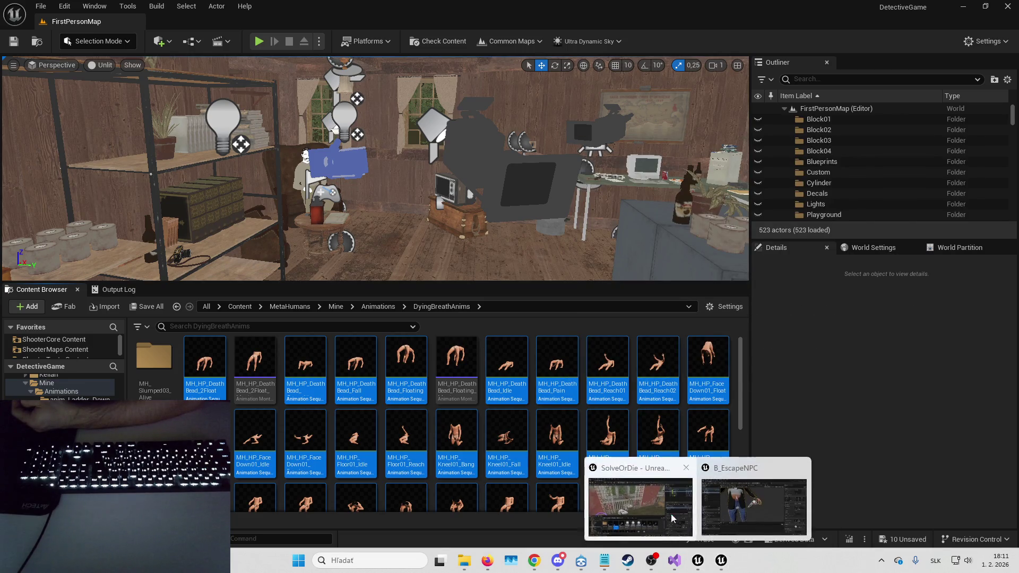
pyautogui.click(795, 504)
pyautogui.click(975, 10)
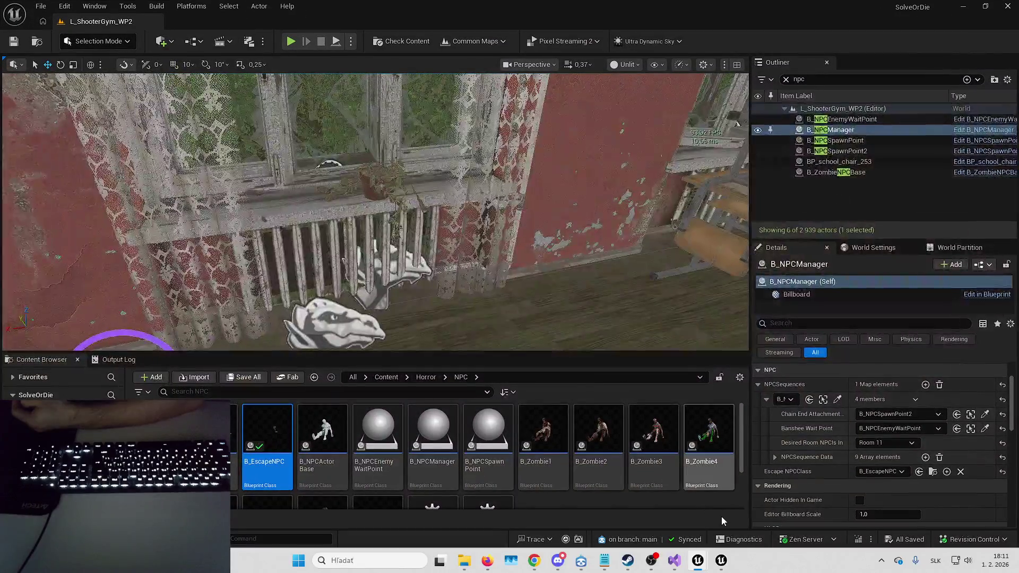
# - Return to the DetectiveGame project and bring up actions for the selected DyingBreath animations
pyautogui.moveTo(721, 560)
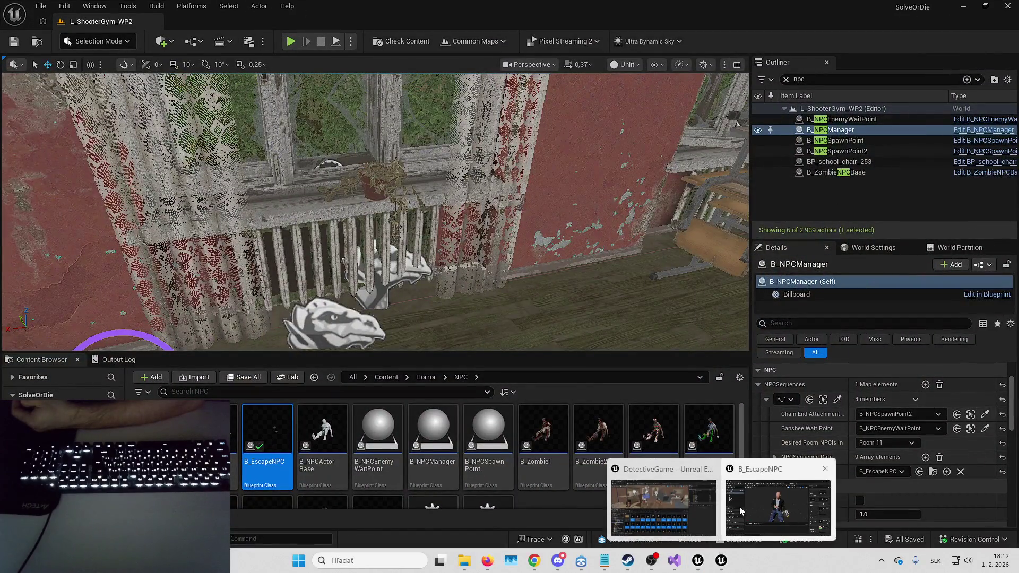
pyautogui.click(662, 490)
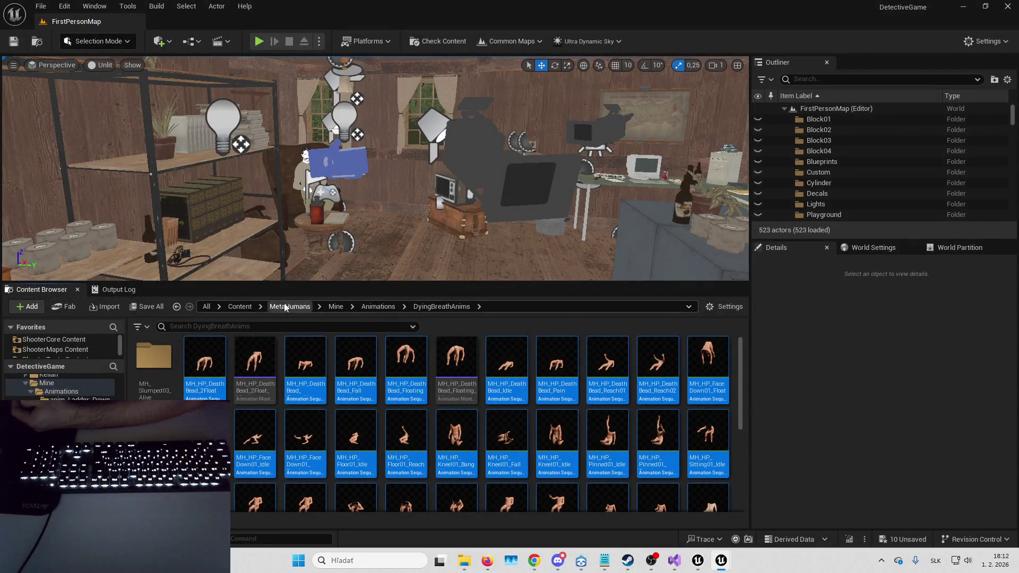
pyautogui.rightClick(350, 364)
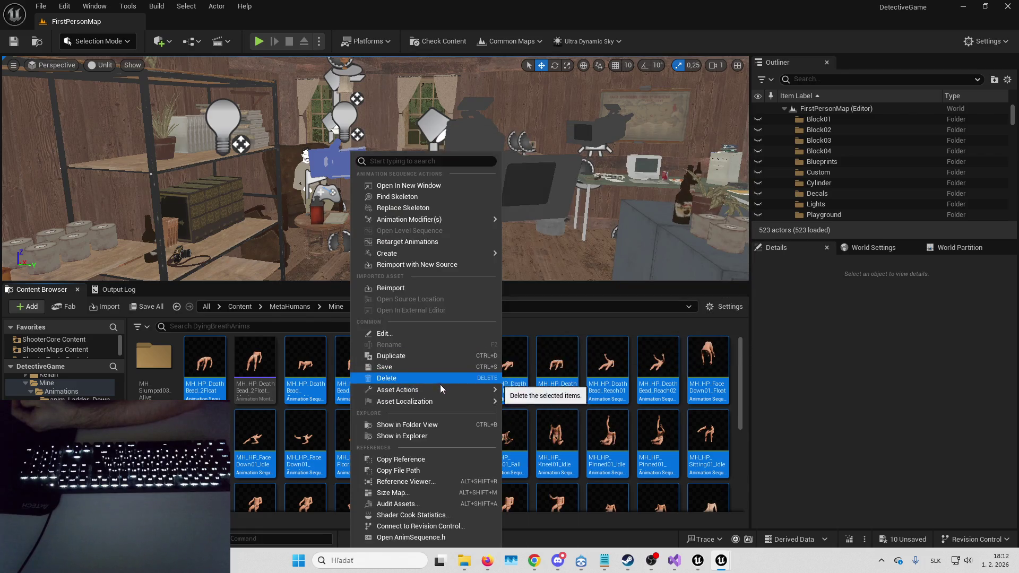
# - Start migrating the selected DyingBreath animations, saving unsaved content first
pyautogui.moveTo(480, 390)
pyautogui.click(554, 436)
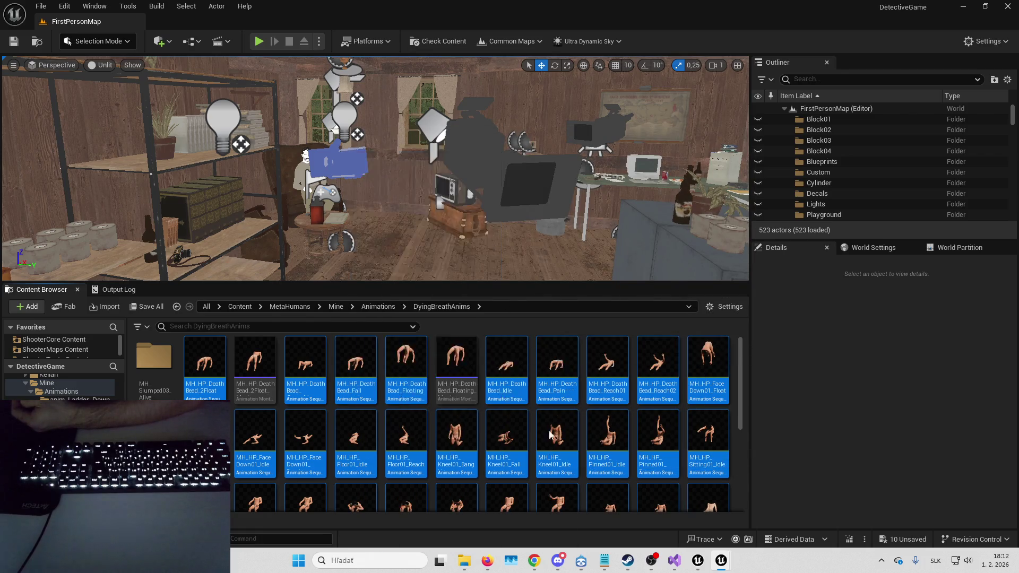
pyautogui.click(539, 400)
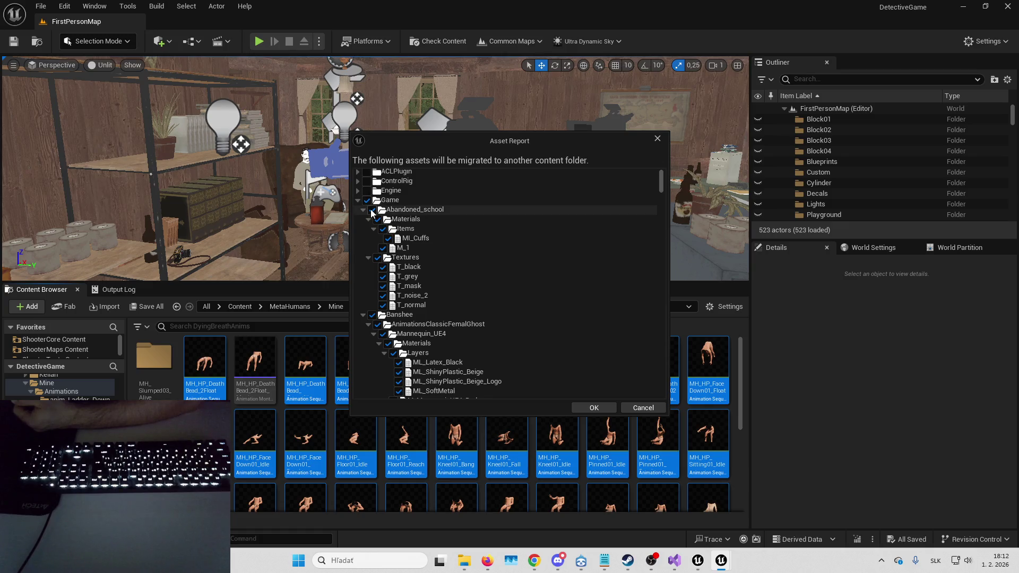
# - In the Asset Report, exclude Abandoned_school, Banshee, Characters, Effects, Ghost_Creature_Anims, HorrorBodycam and ImmersiveFlashlight
pyautogui.click(372, 210)
pyautogui.click(363, 209)
pyautogui.click(372, 219)
pyautogui.click(363, 220)
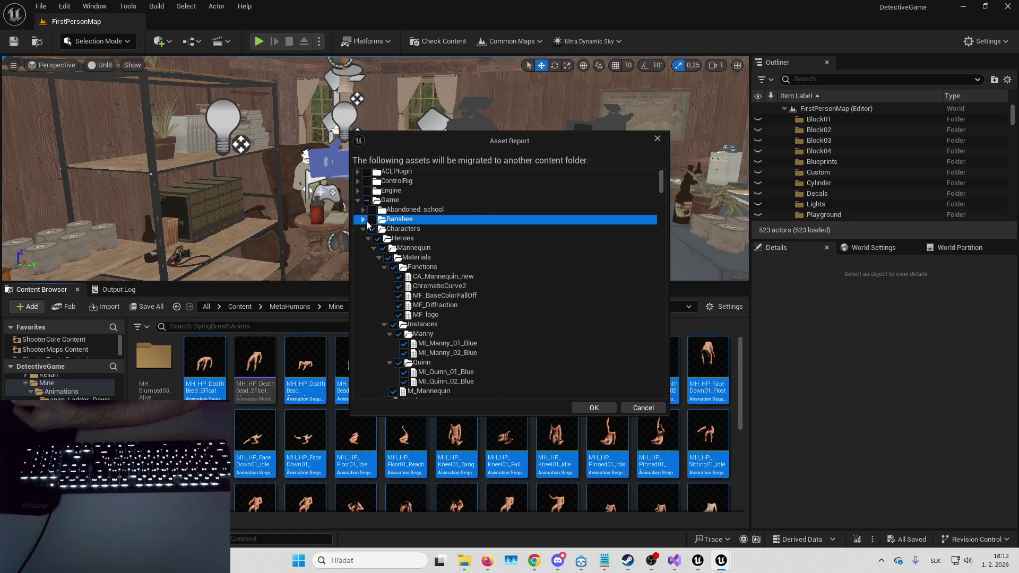
pyautogui.click(372, 229)
pyautogui.click(363, 228)
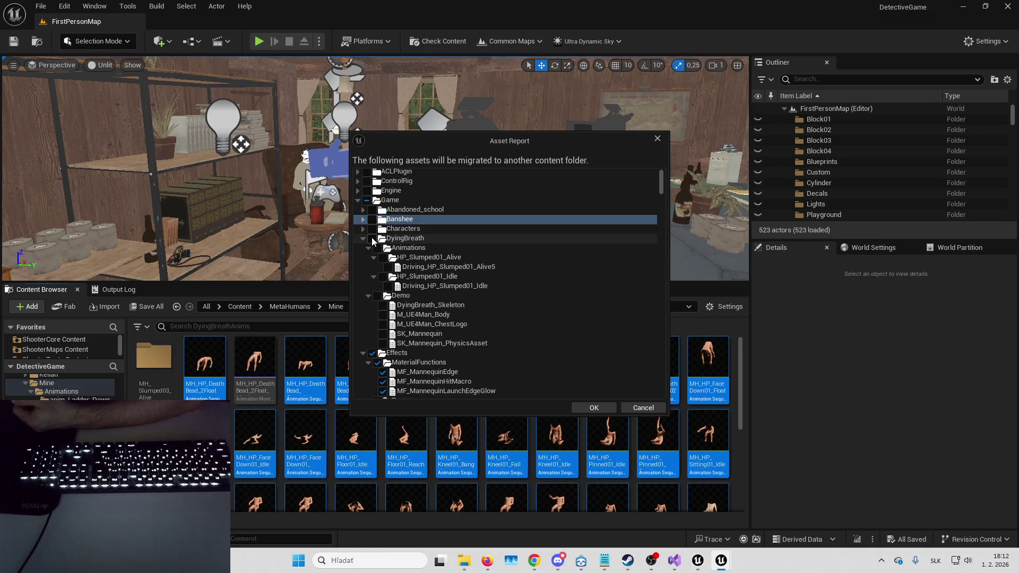
pyautogui.click(363, 239)
pyautogui.click(372, 248)
pyautogui.click(363, 248)
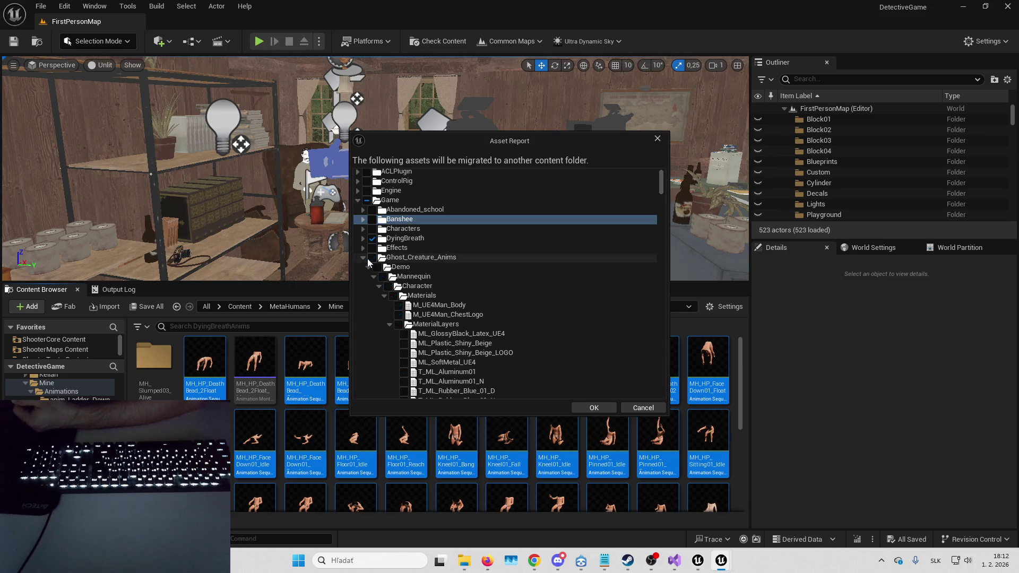
pyautogui.click(363, 258)
pyautogui.click(372, 257)
pyautogui.click(354, 271)
pyautogui.click(363, 267)
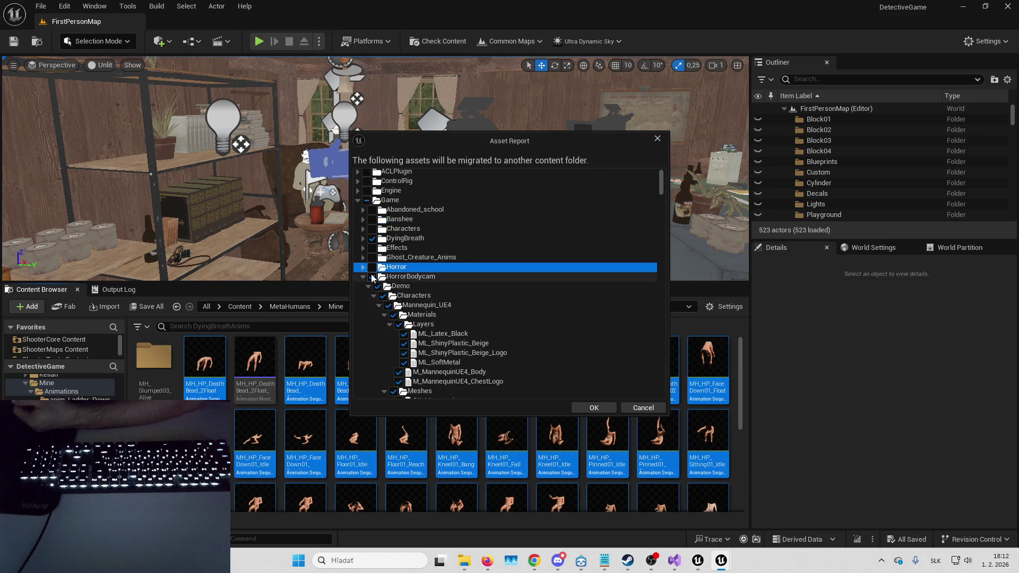
pyautogui.click(372, 286)
pyautogui.click(372, 286)
pyautogui.click(364, 286)
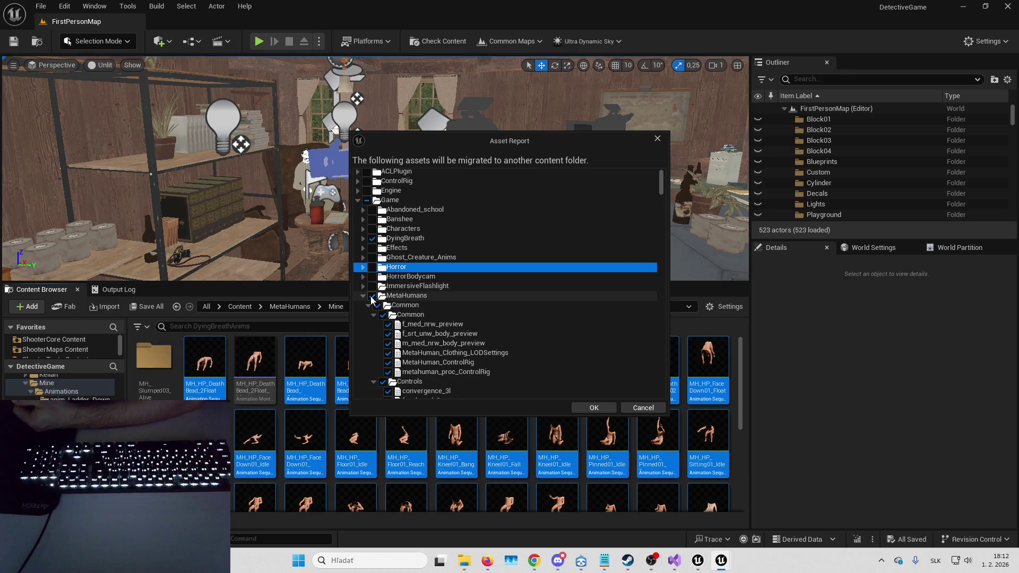
pyautogui.scroll(-3, 382, 287)
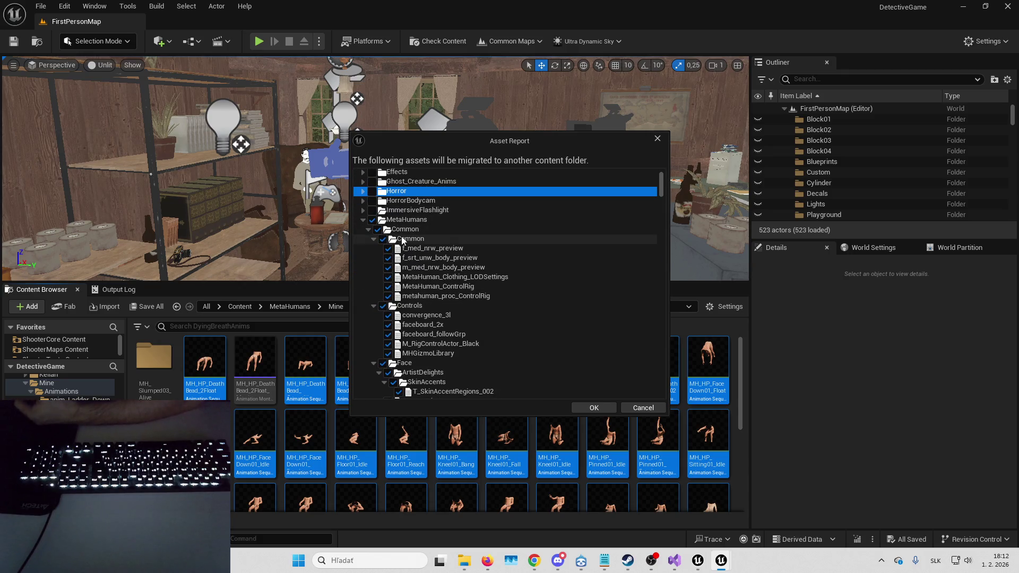
# - Exclude the MetaHumans Common, Cooper, Emory and Glenda folders, keeping MetaHumans/Mine
pyautogui.moveTo(457, 141); pyautogui.dragTo(598, 160)
pyautogui.click(513, 247)
pyautogui.click(504, 247)
pyautogui.click(513, 256)
pyautogui.click(504, 256)
pyautogui.click(513, 265)
pyautogui.click(504, 266)
pyautogui.click(513, 276)
pyautogui.click(504, 275)
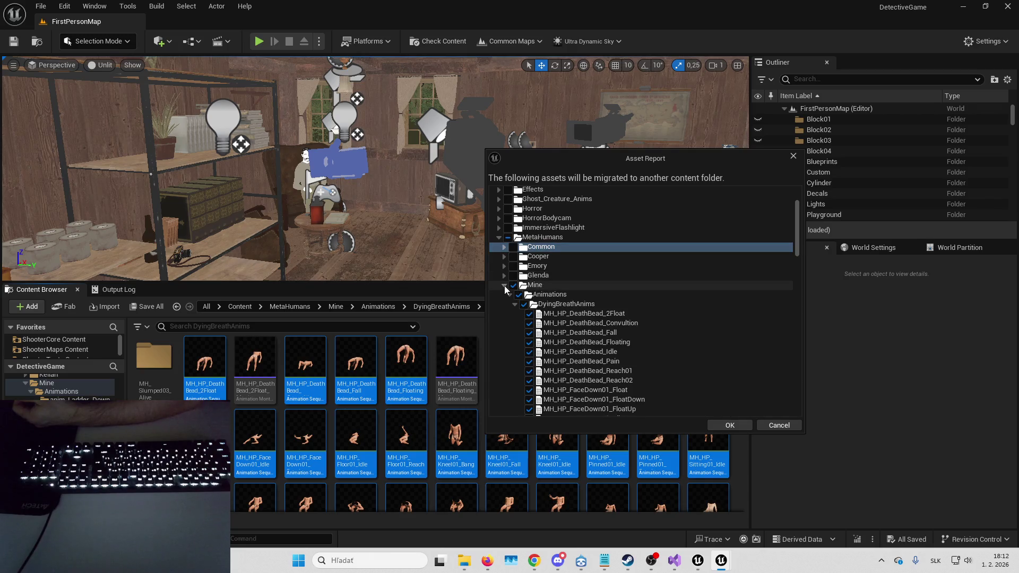
pyautogui.scroll(-15, 564, 255)
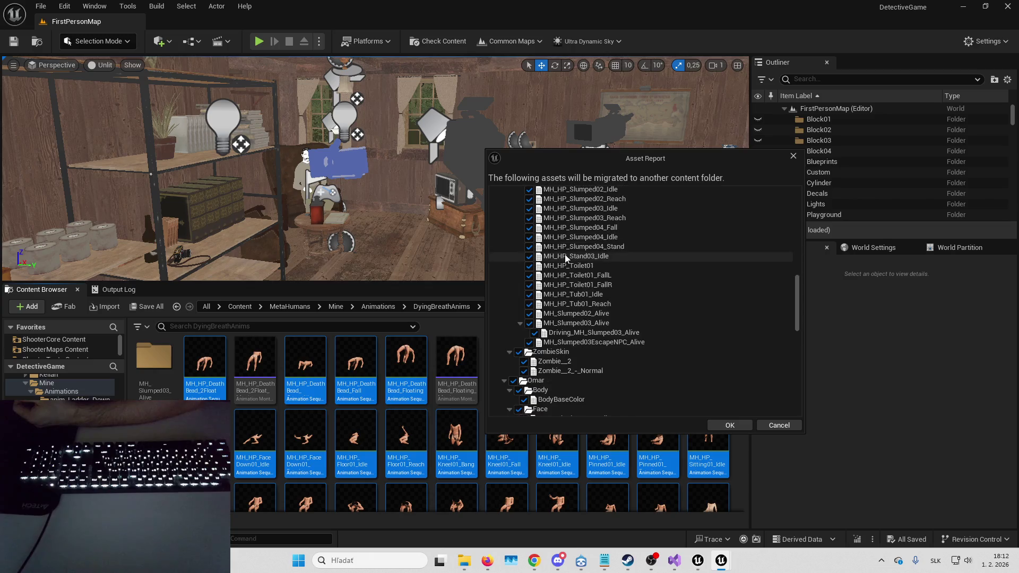
pyautogui.scroll(10, 564, 257)
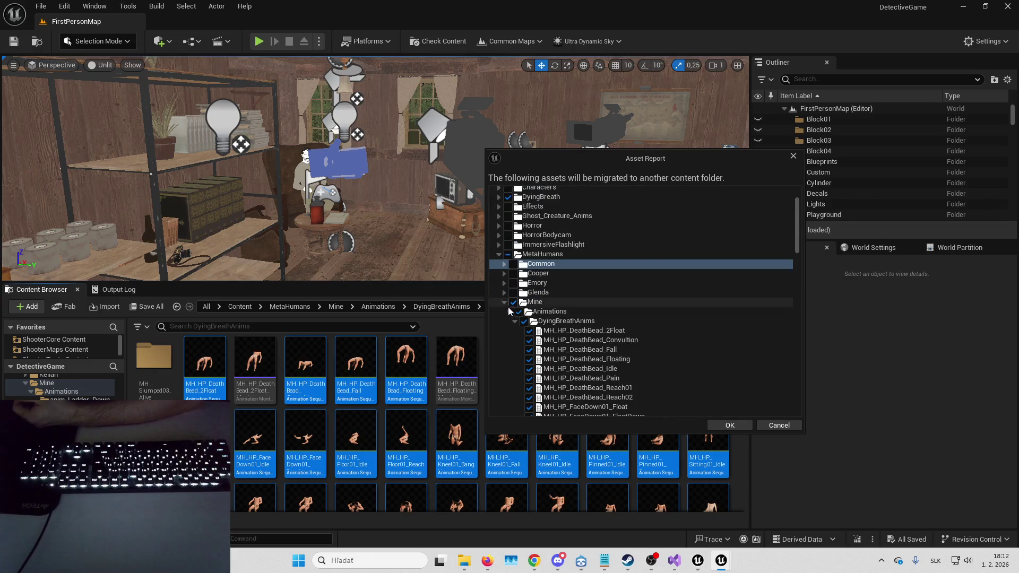
pyautogui.click(505, 302)
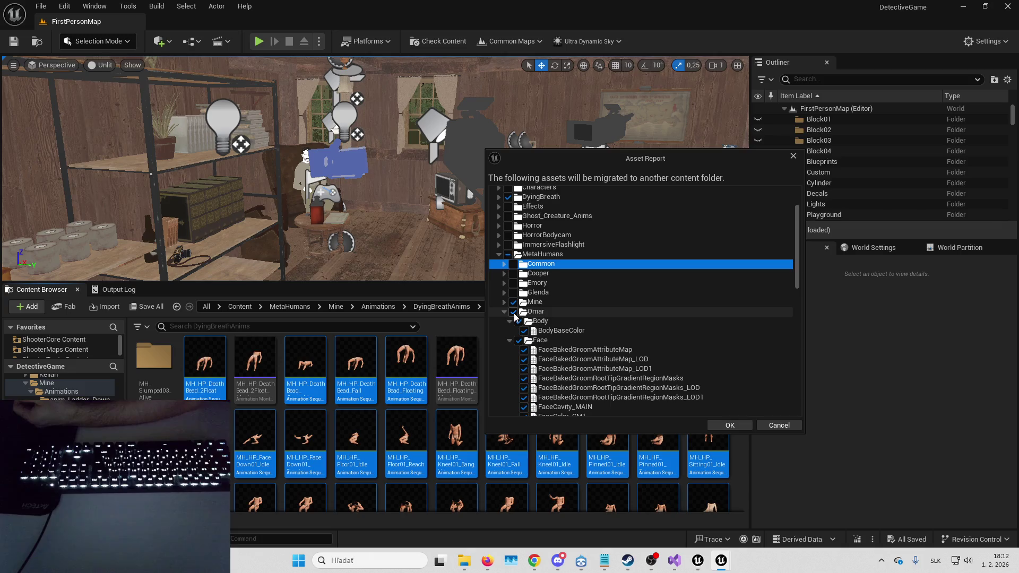
pyautogui.scroll(3, 512, 339)
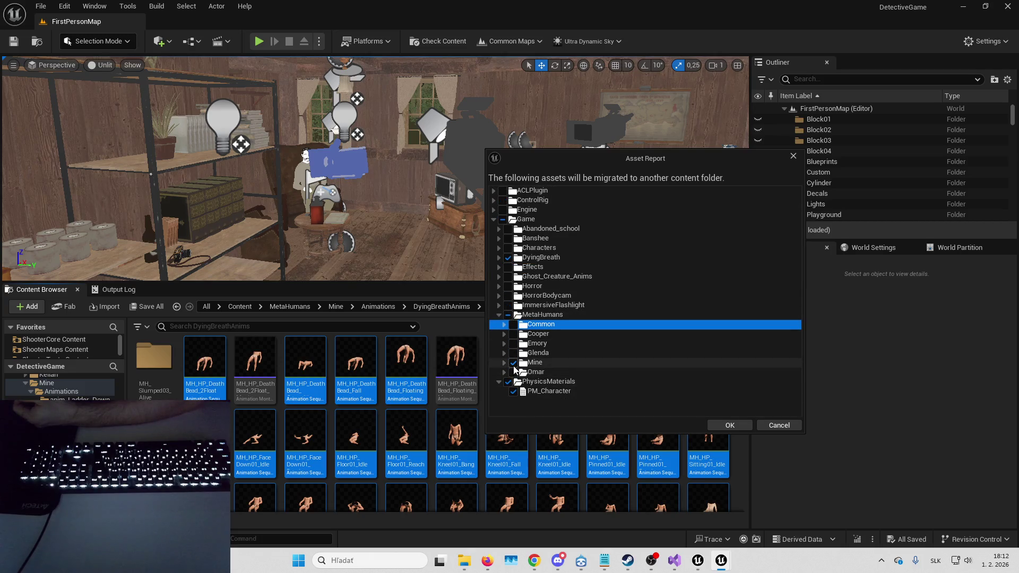
# - Exclude the physics materials, accept the asset report and choose the target Content folder
pyautogui.click(508, 381)
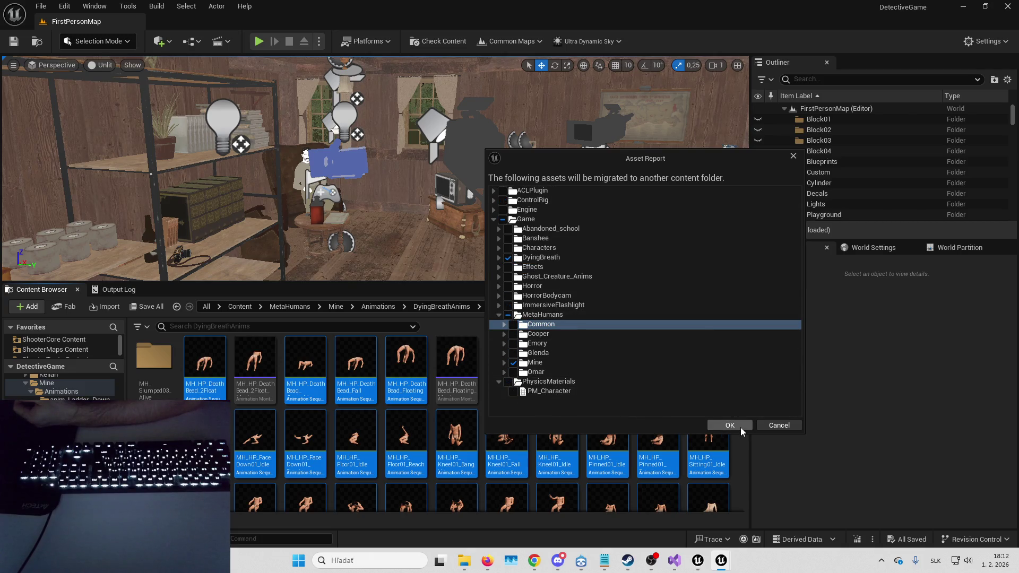
pyautogui.click(730, 426)
pyautogui.click(425, 270)
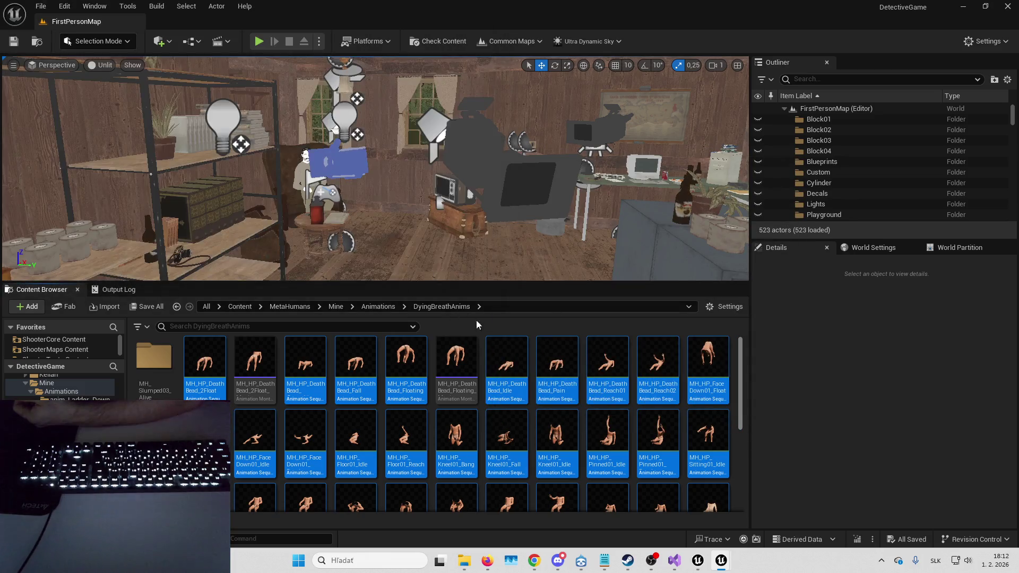
# - Confirm the overwrite so all 54 packages copy, then open B_EscapeNPC in SolveOrDie
pyautogui.click(592, 307)
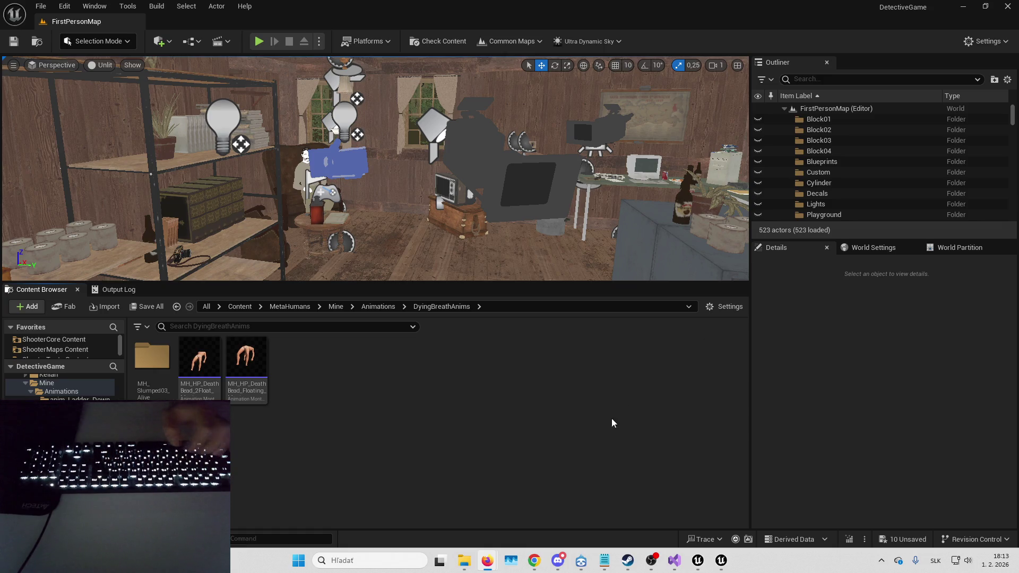
pyautogui.click(394, 307)
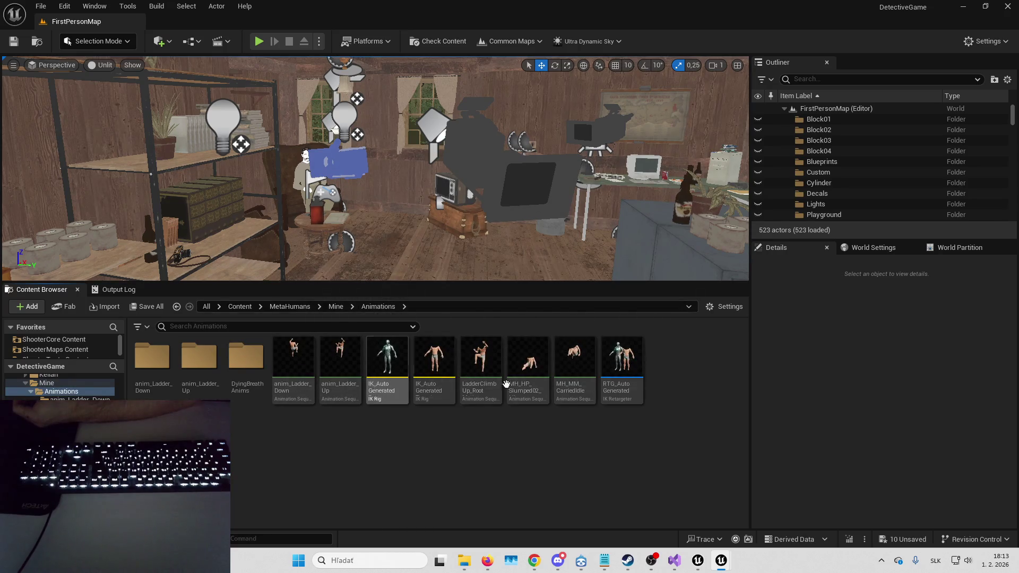
pyautogui.click(969, 6)
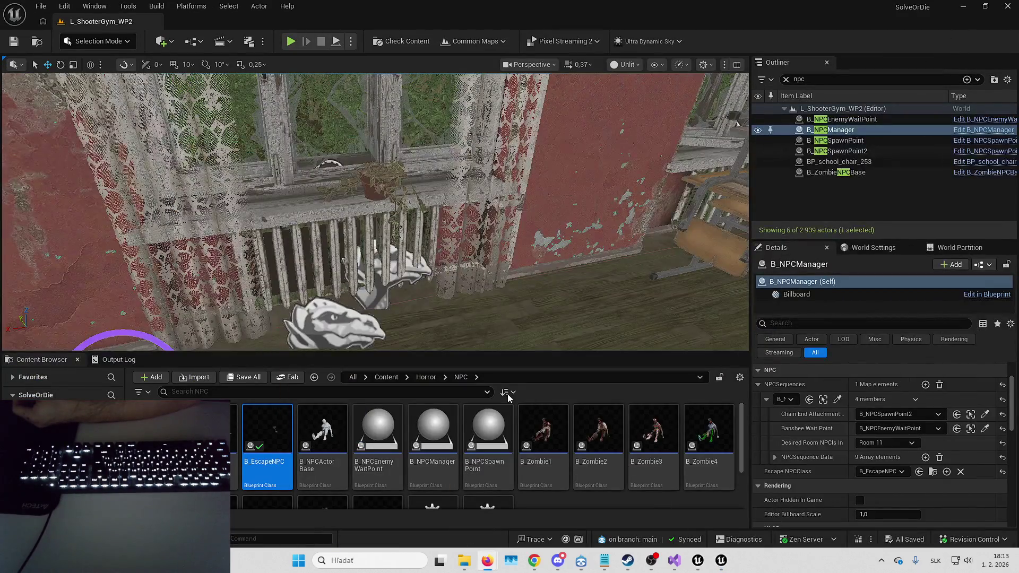
pyautogui.doubleClick(267, 430)
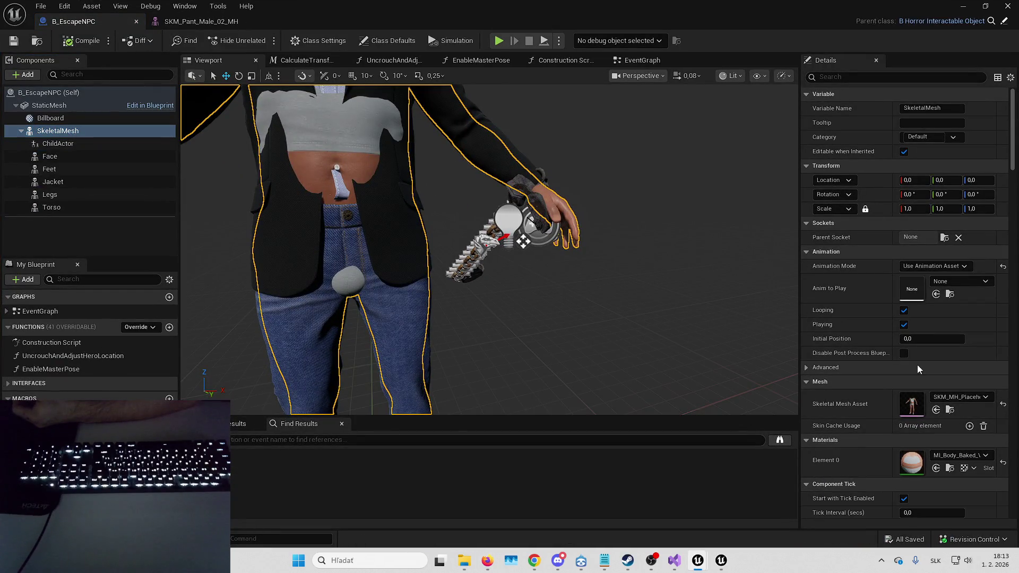
# - Set the SkeletalMesh's Anim to Play to MH_Slumped03EscapeNPC_Alive via search
pyautogui.click(958, 282)
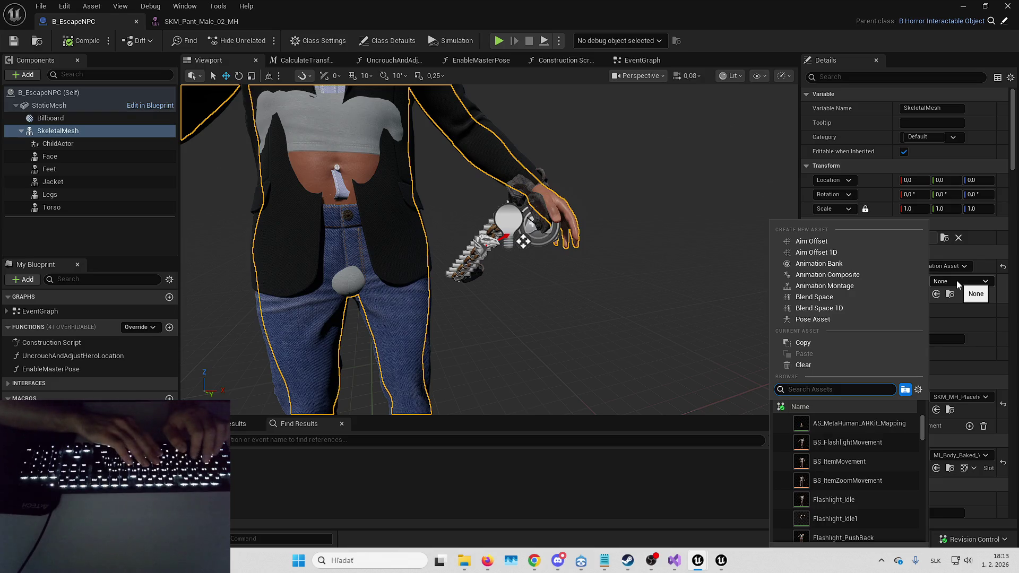
pyautogui.write('mh slumped 03 ')
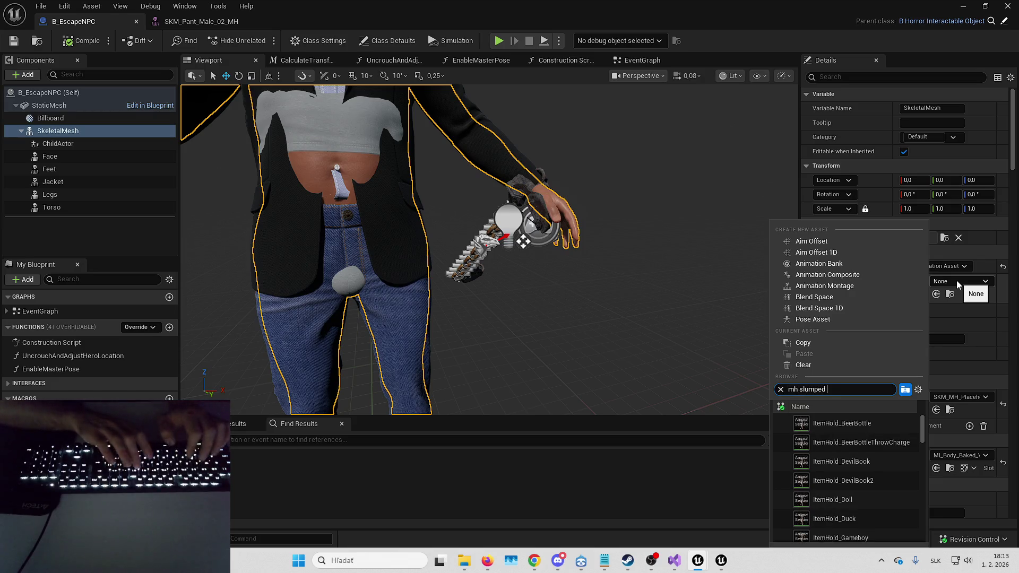
pyautogui.write('alive npx')
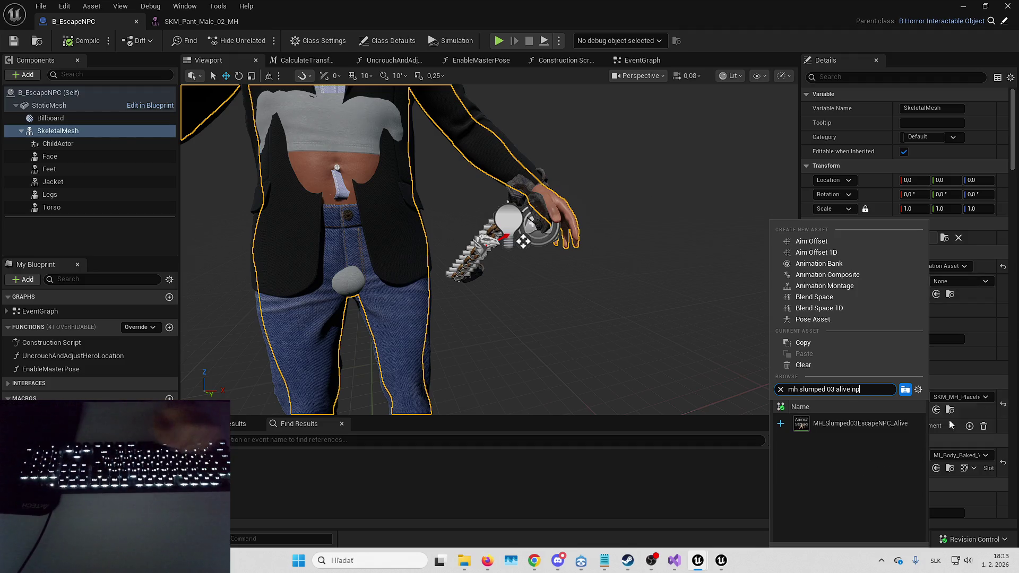
pyautogui.click(862, 422)
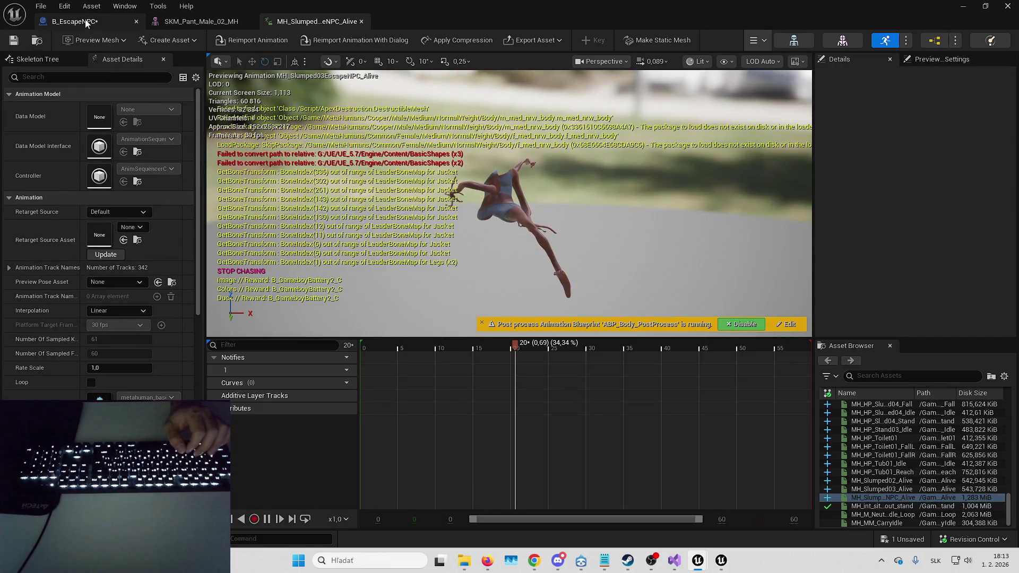
# - Minimize the asset editor and select all migrated animations in the DyingBreathAnims folder
pyautogui.click(85, 21)
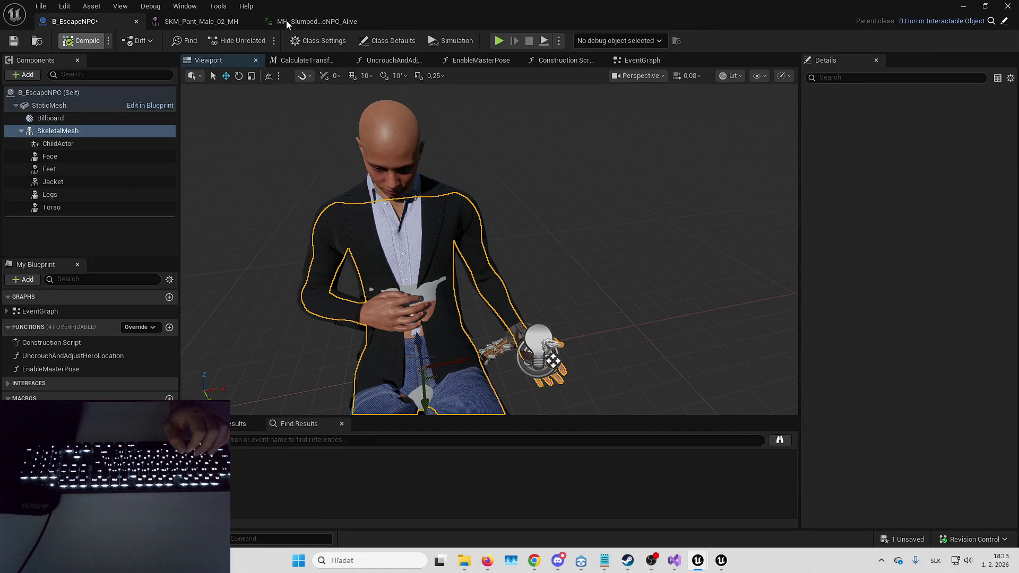
pyautogui.click(284, 21)
pyautogui.click(964, 6)
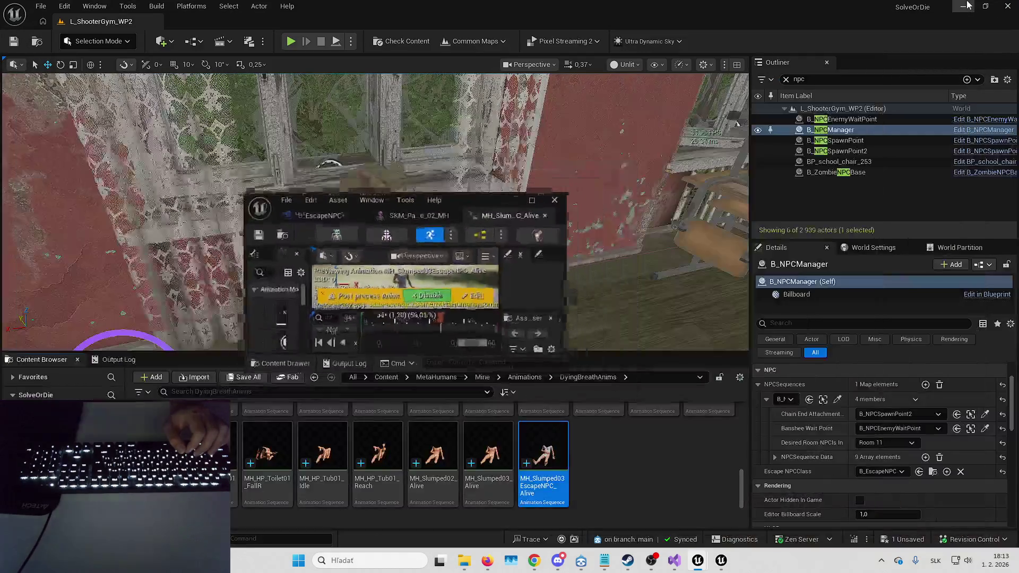
pyautogui.click(600, 473)
pyautogui.hotkey('ctrl', 'a')
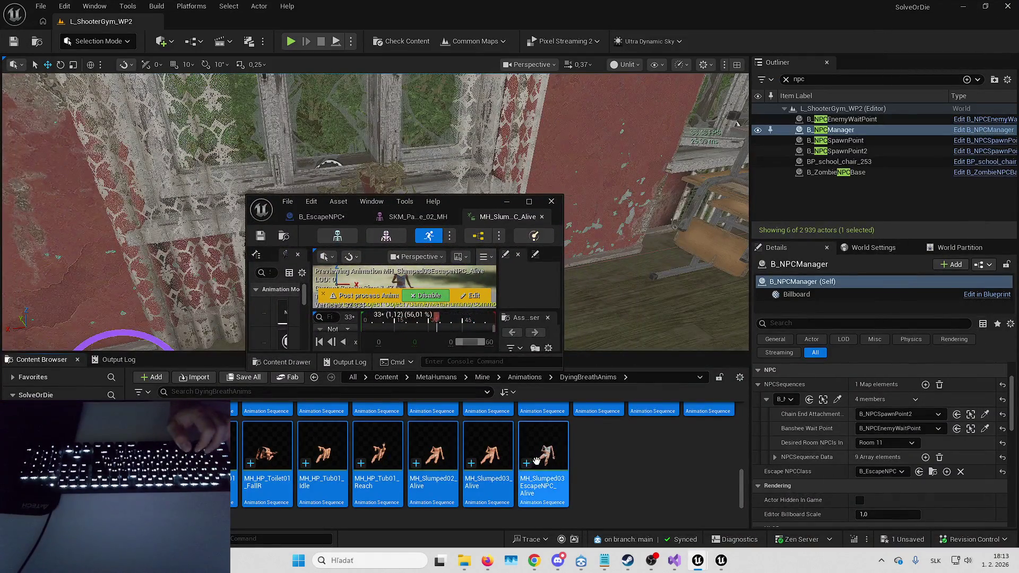
# - Run Save All and then Resave All on the migrated animations folder
pyautogui.rightClick(537, 460)
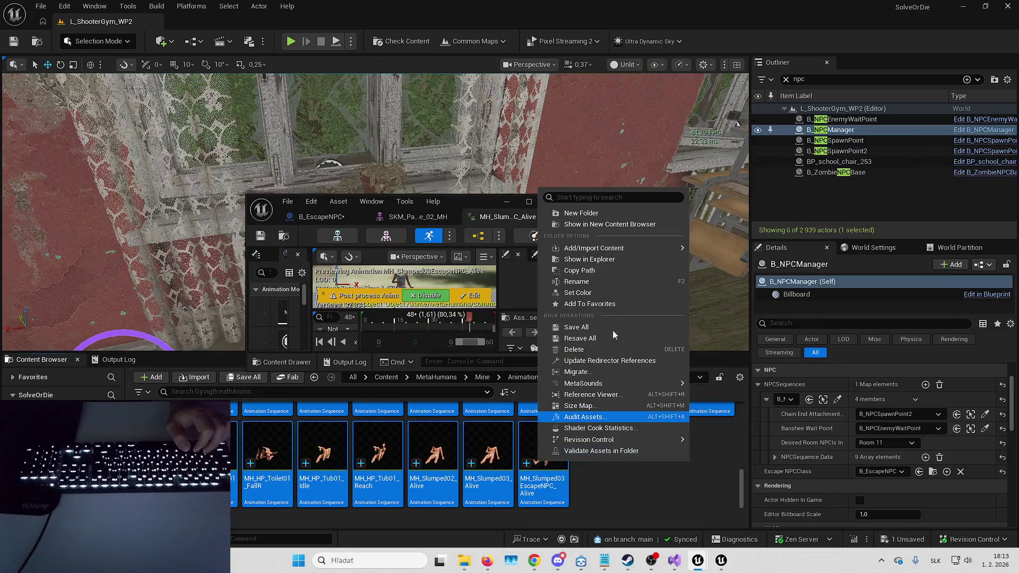
pyautogui.click(582, 329)
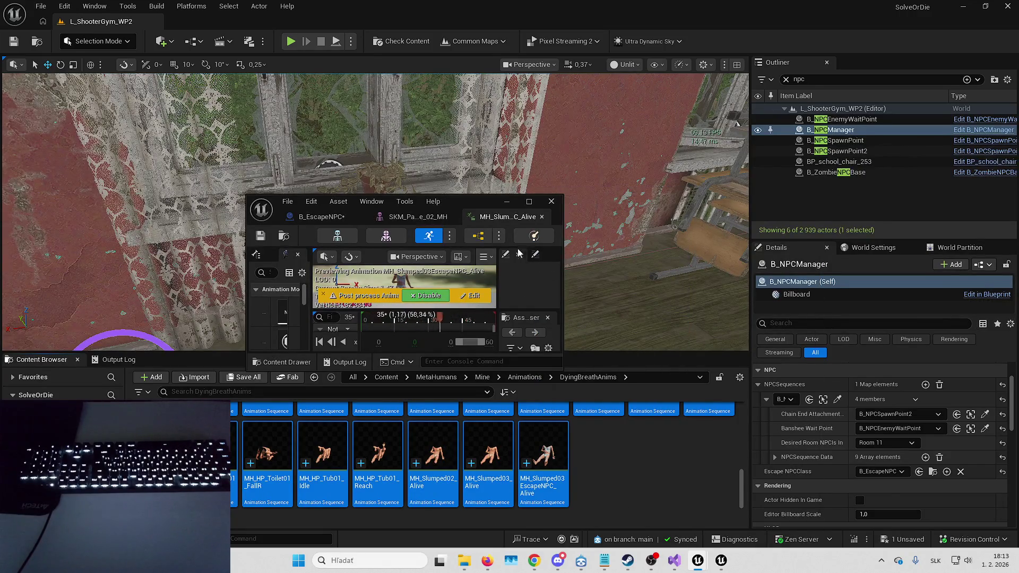
pyautogui.rightClick(556, 440)
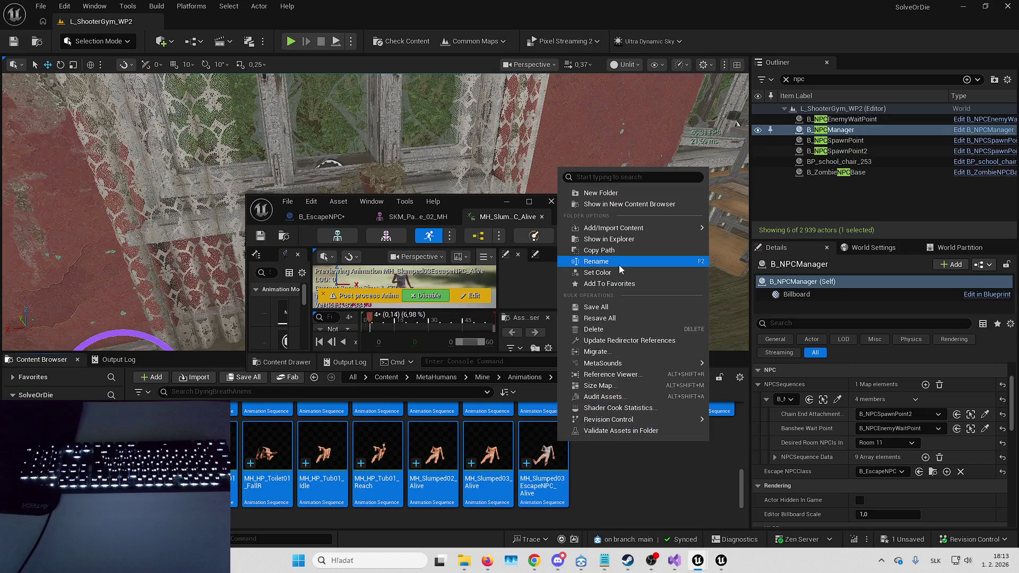
pyautogui.click(614, 319)
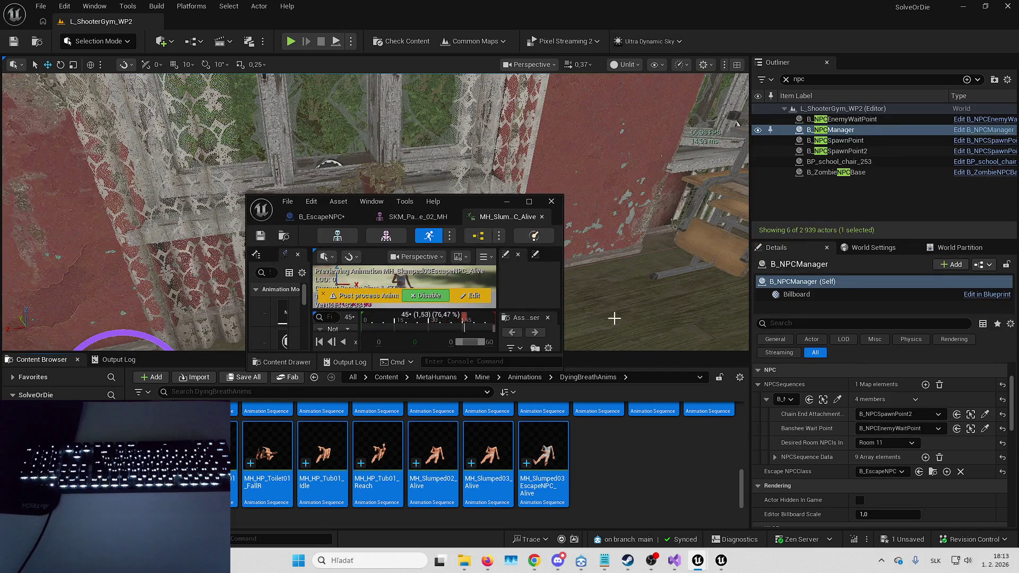
# - Check the slumped pose in B_EscapeNPC, close its editor and save the Blueprint
pyautogui.click(528, 201)
pyautogui.click(106, 21)
pyautogui.moveTo(403, 238)
pyautogui.mouseDown()
pyautogui.moveTo(403, 223)
pyautogui.moveTo(520, 191)
pyautogui.moveTo(491, 148)
pyautogui.moveTo(472, 162)
pyautogui.mouseUp()
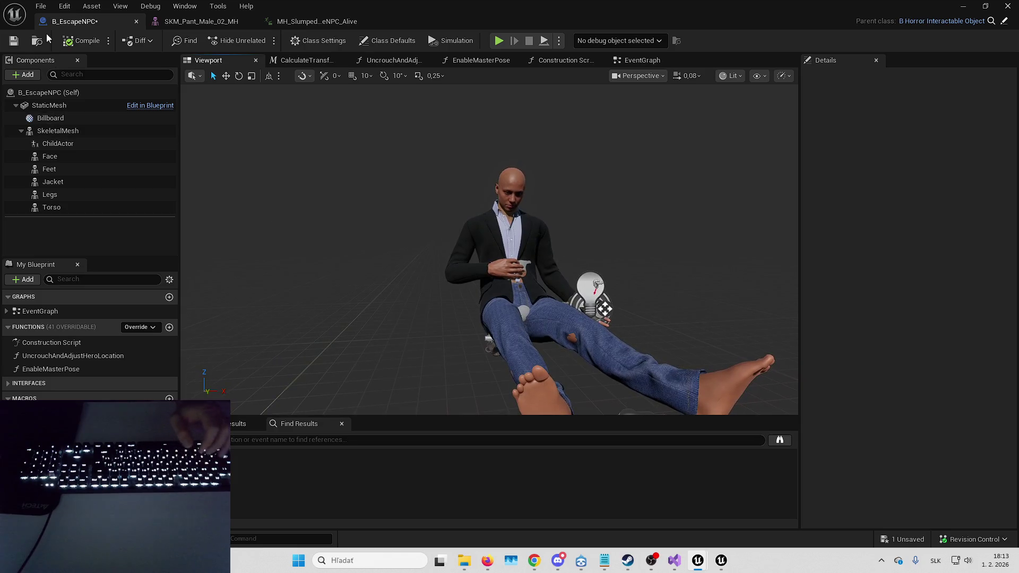
pyautogui.click(137, 21)
pyautogui.click(889, 539)
pyautogui.click(593, 398)
pyautogui.moveTo(550, 231); pyautogui.dragTo(550, 232)
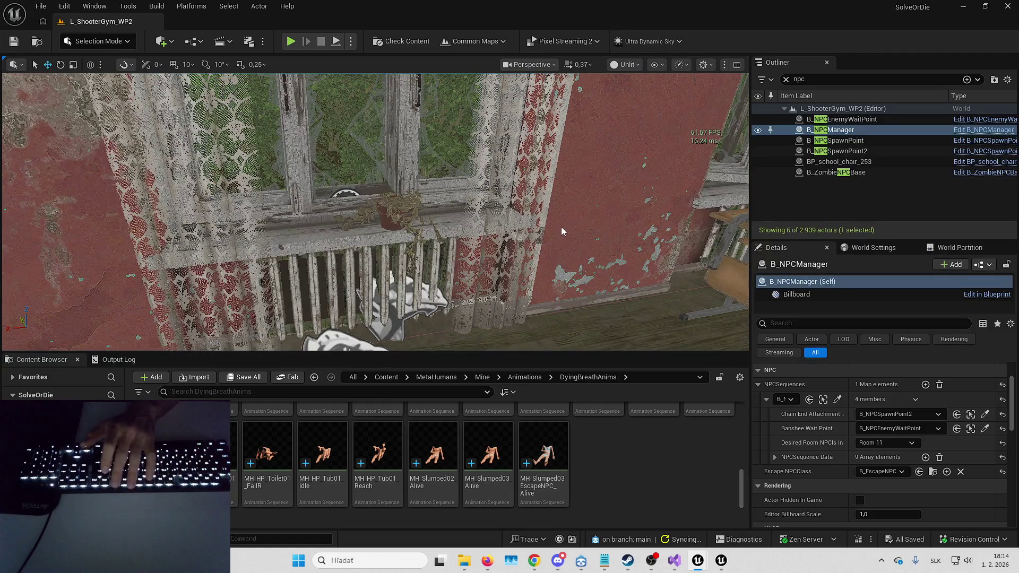
# - Play the level in the editor and pick an option from the in-game debug menu
pyautogui.hotkey('alt', 'p')
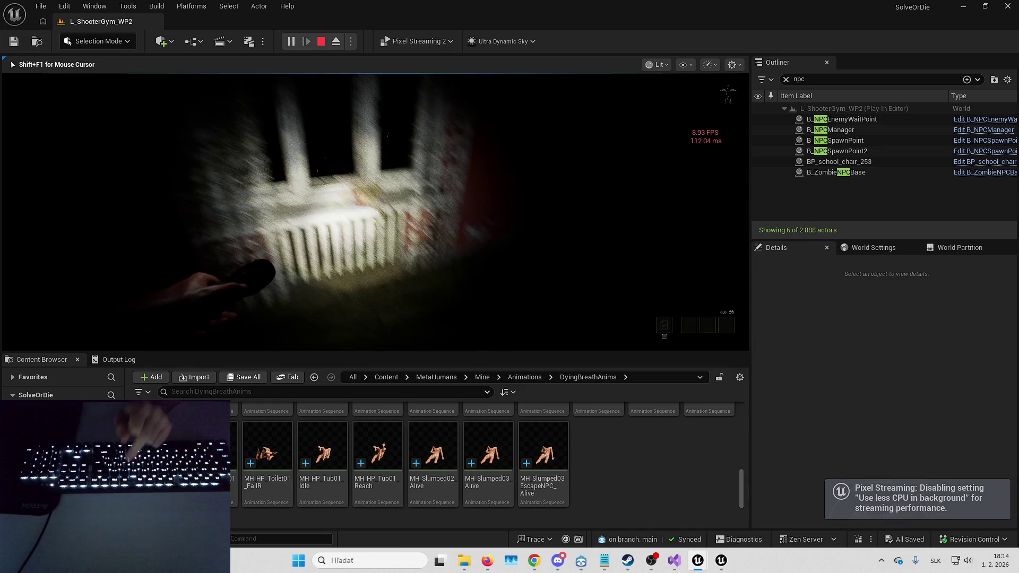
pyautogui.press('Tab')
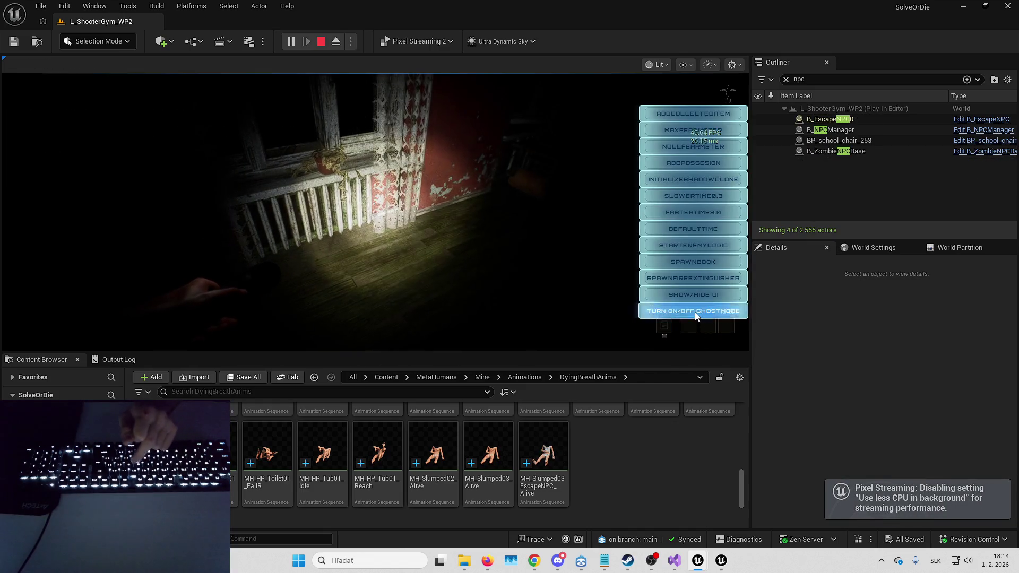
pyautogui.click(693, 307)
pyautogui.press('F11')
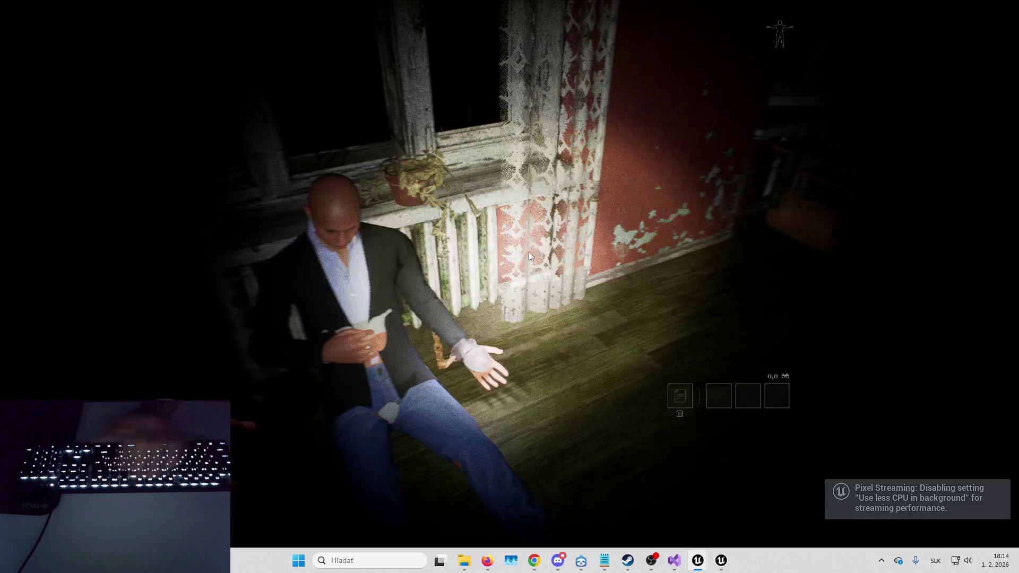
pyautogui.press('F11')
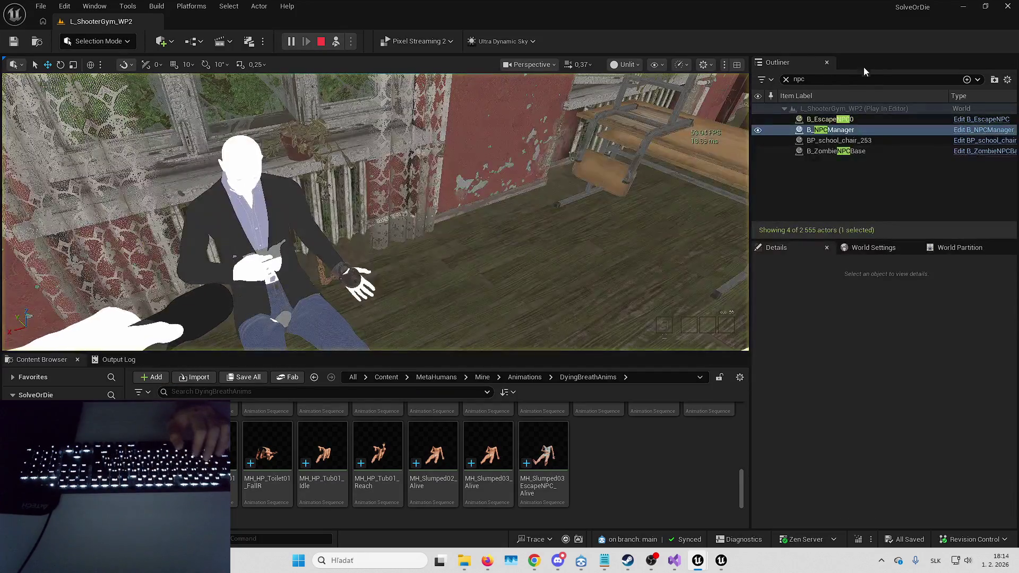
# - Eject and select the B_DevilBook0 actor by searching the Outliner for 'devil'
pyautogui.hotkey('ctrl', 'a')
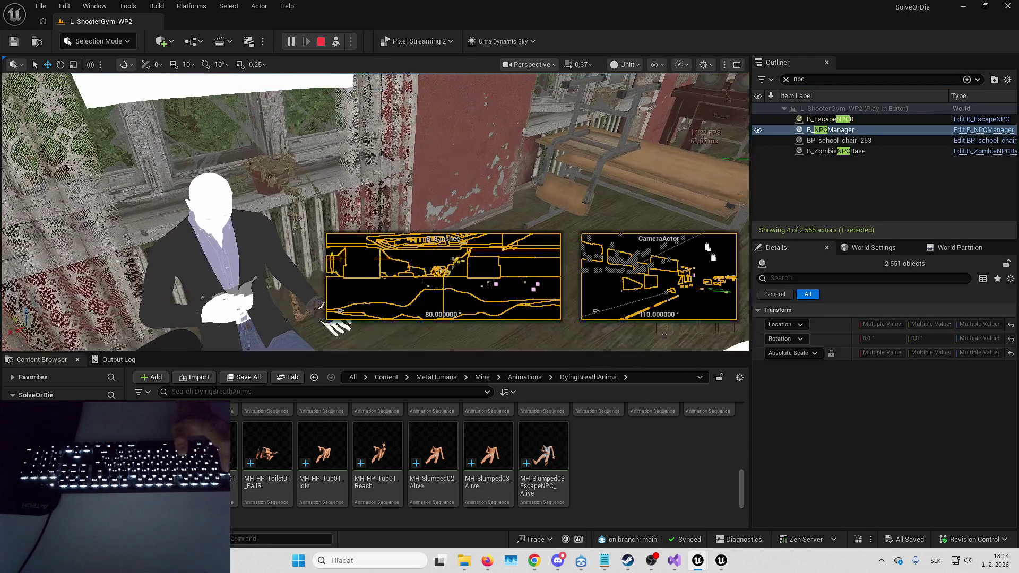
pyautogui.press('Escape')
pyautogui.hotkey('ctrl', 'a')
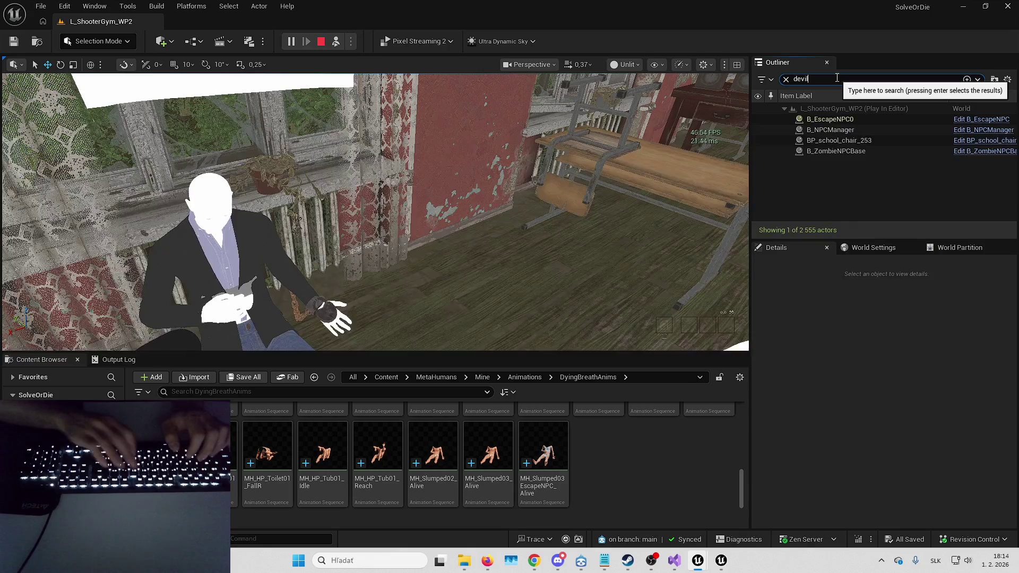
pyautogui.write('devil')
pyautogui.click(858, 120)
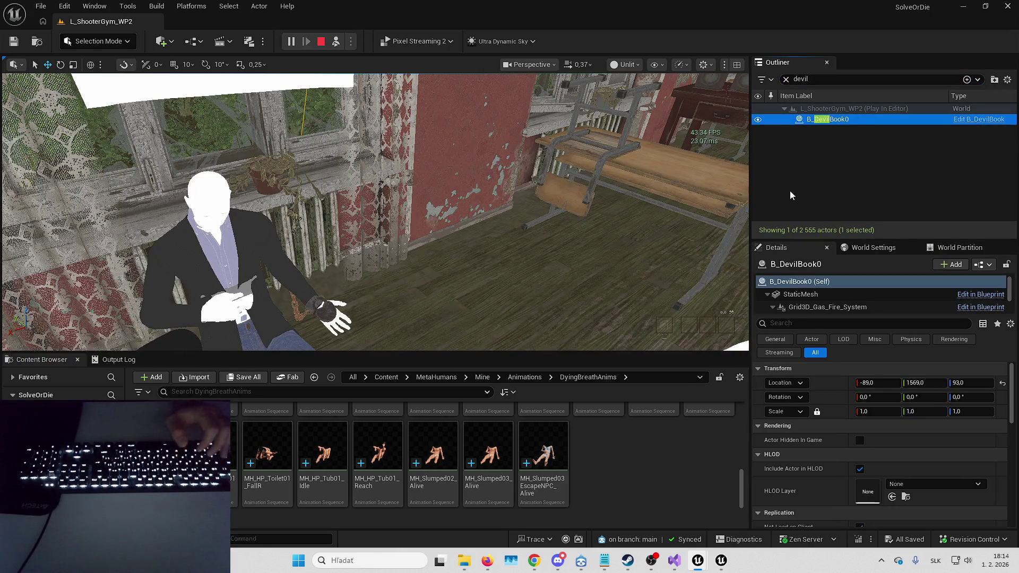
# - Resume play in fullscreen and turn the lock pick inside the padlock
pyautogui.press('F8')
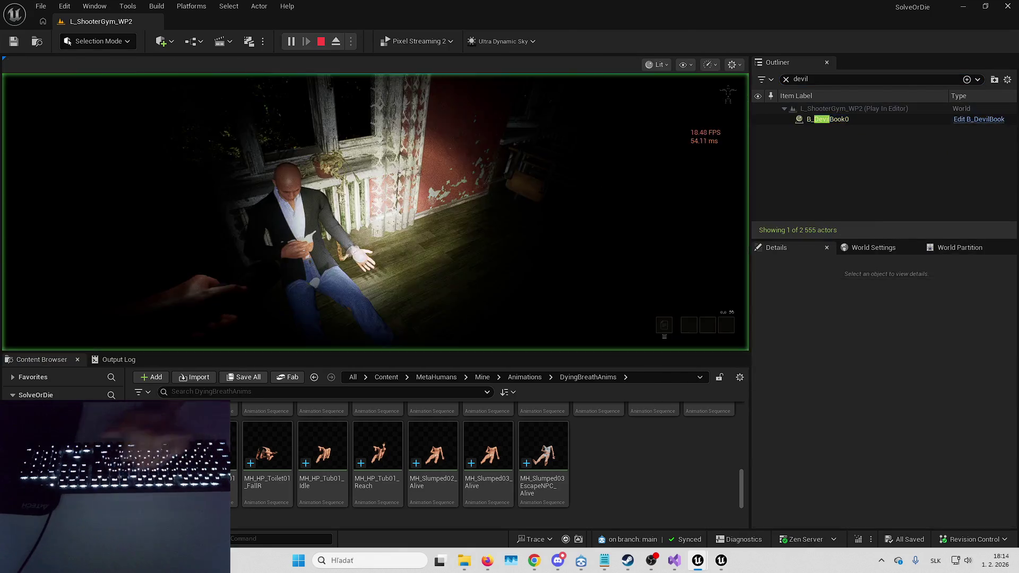
pyautogui.press('F11')
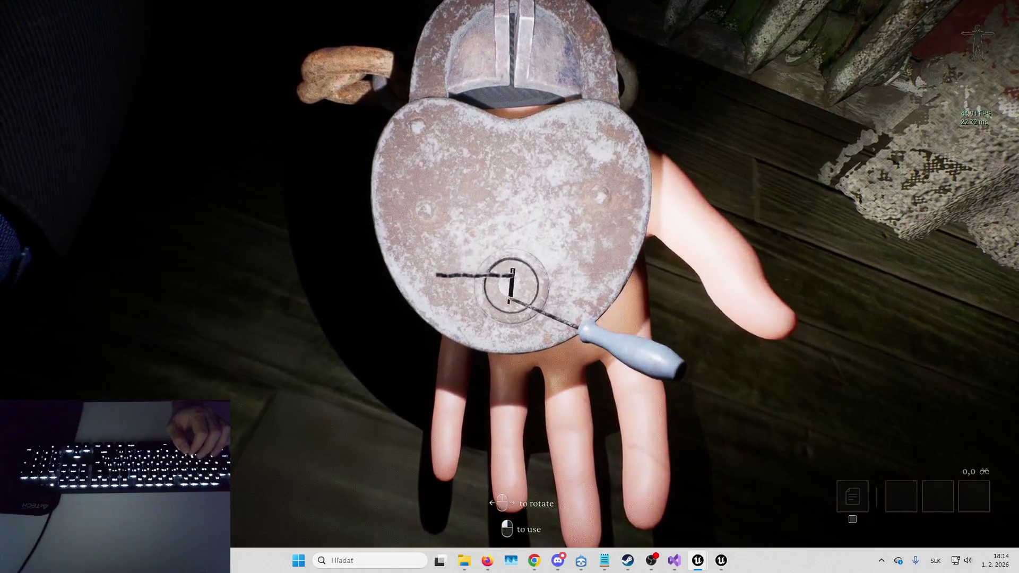
pyautogui.click(510, 286)
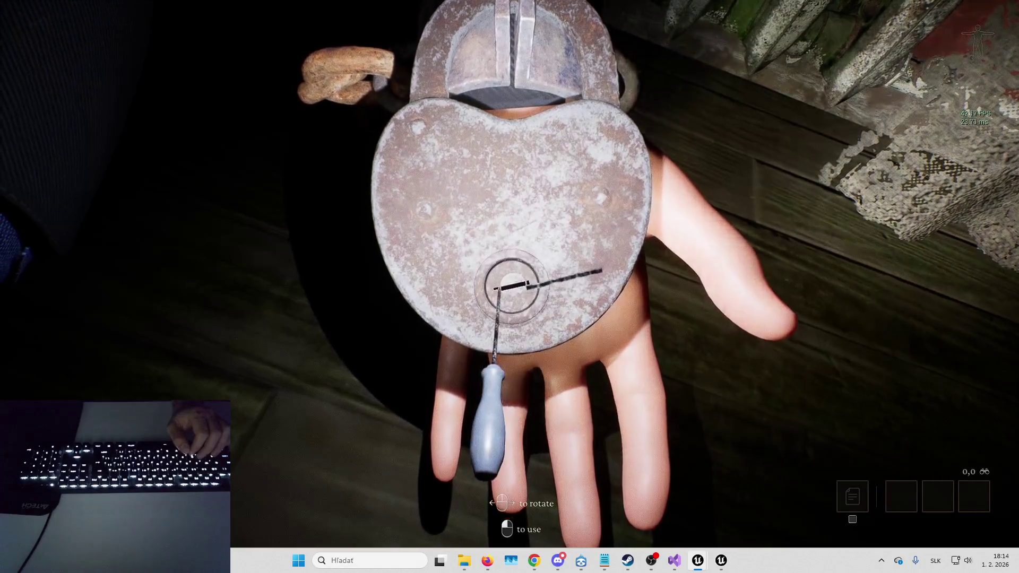
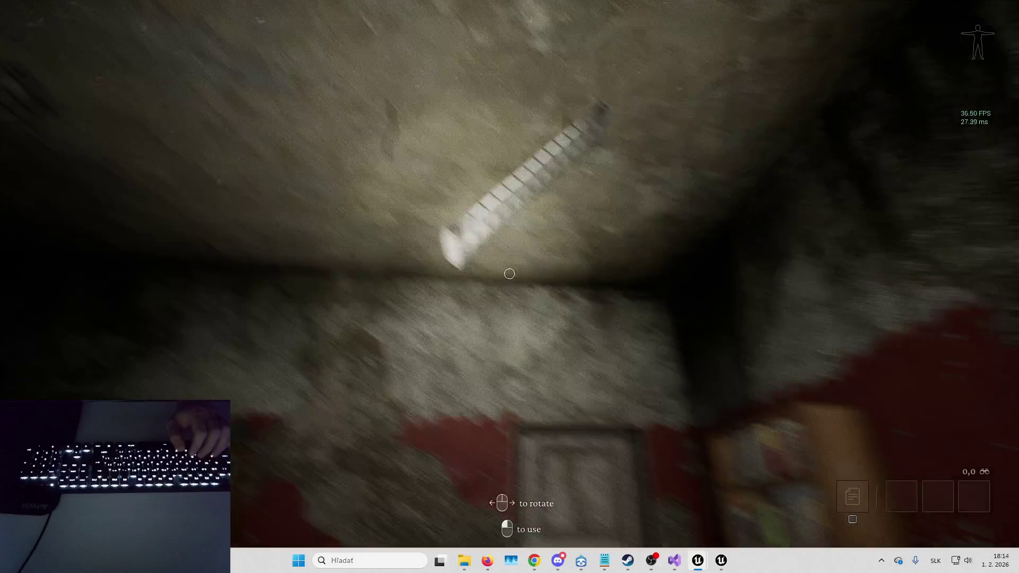
# - Eject from the player, select the carried object on the floor and restore the editor layout
pyautogui.press('F8')
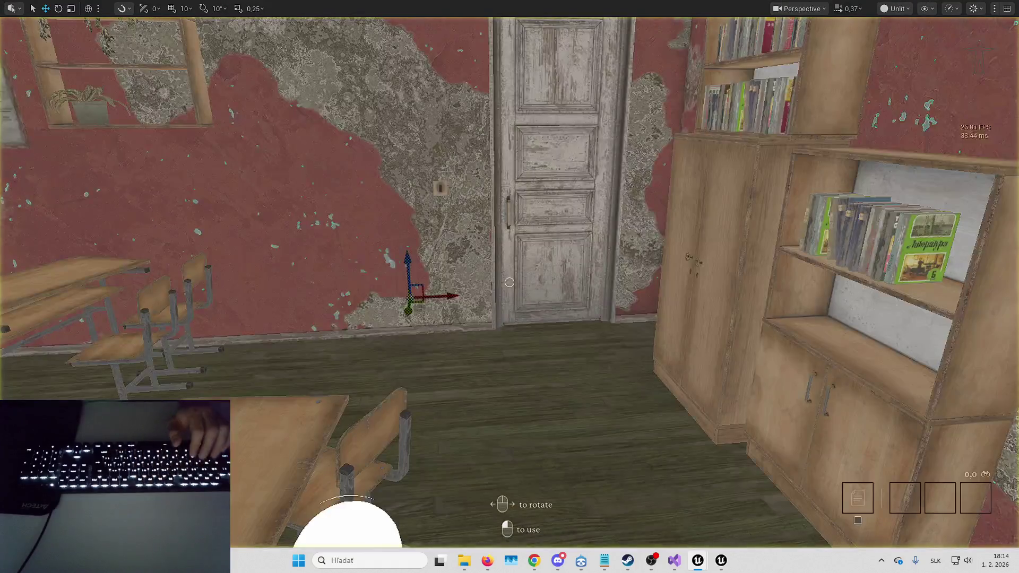
pyautogui.moveTo(652, 325); pyautogui.dragTo(652, 324)
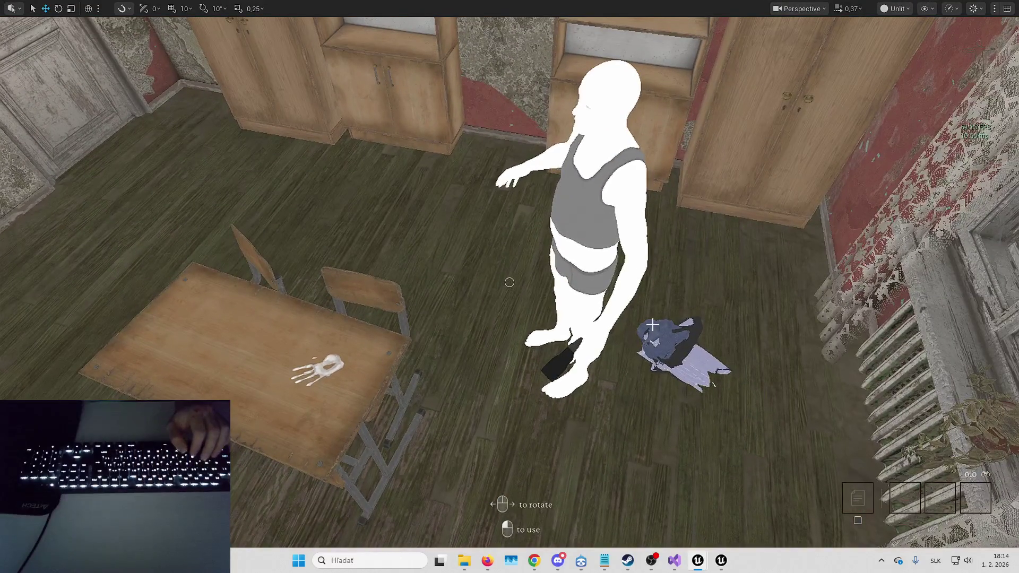
pyautogui.click(653, 325)
pyautogui.press('g')
pyautogui.press('F11')
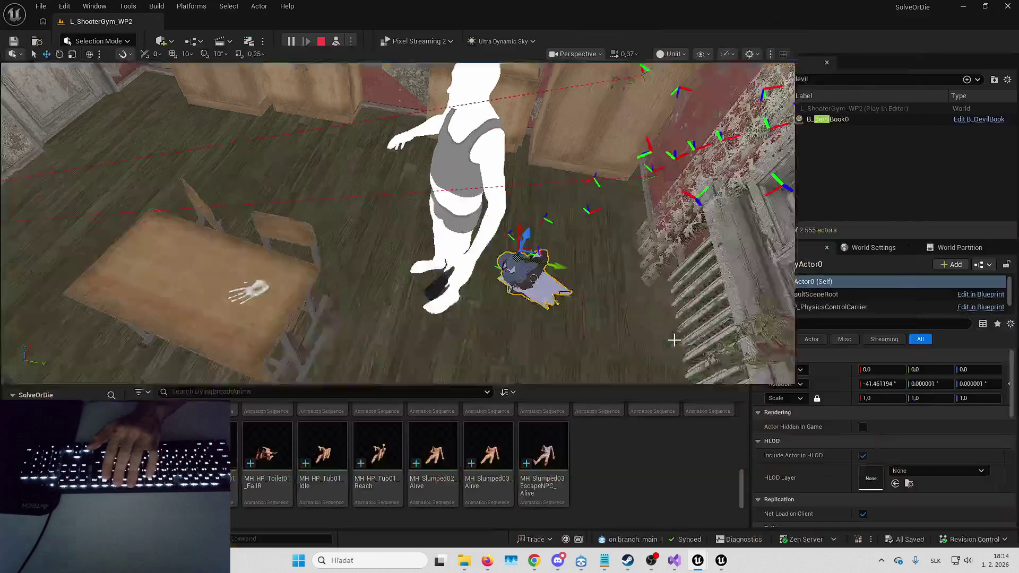
pyautogui.moveTo(836, 291); pyautogui.dragTo(631, 276)
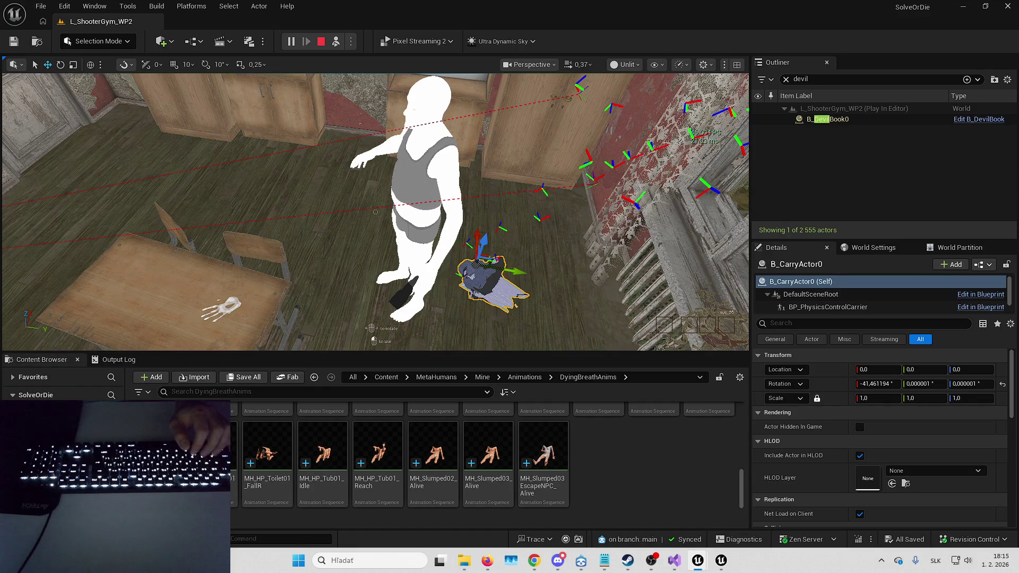
# - Locate the carried actor's asset, stop the play session and switch to B_EscapeNPC
pyautogui.hotkey('ctrl', 'b')
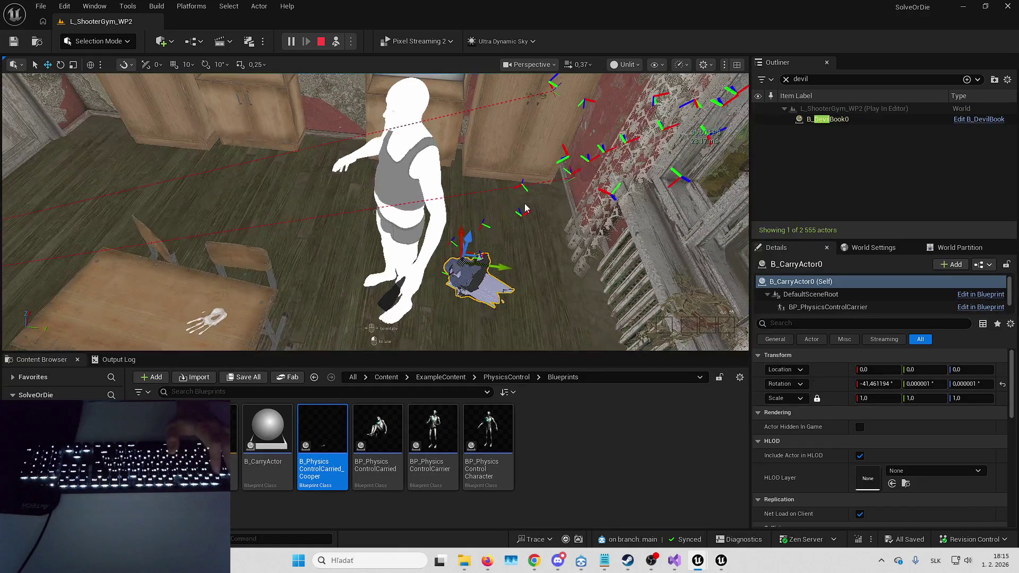
pyautogui.press('Escape')
pyautogui.hotkey('alt', 'Tab')
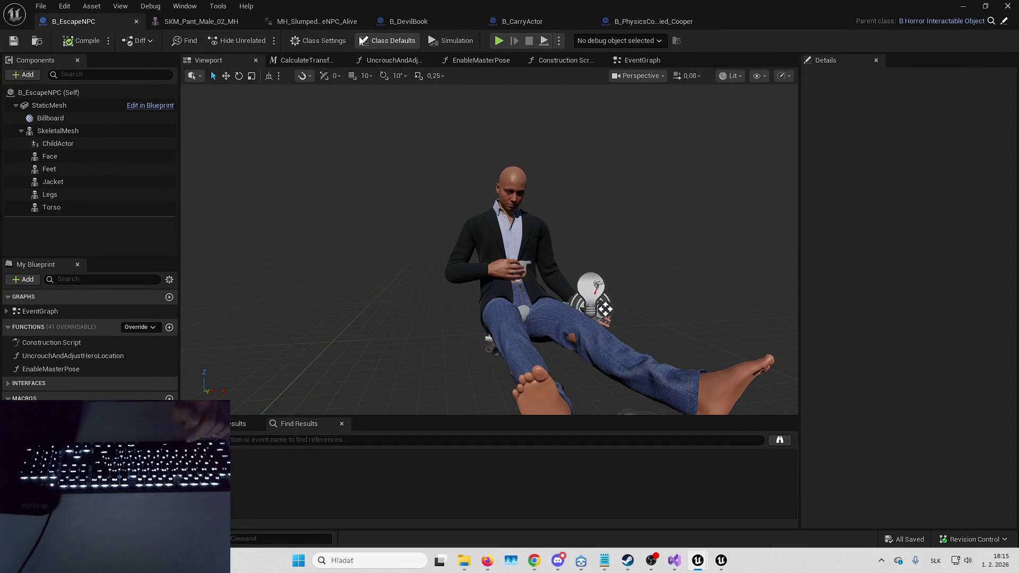
# - Review Hovered Interaction Data in Class Defaults, then open B_ChainCuffs via the ChildActor component's class
pyautogui.click(386, 45)
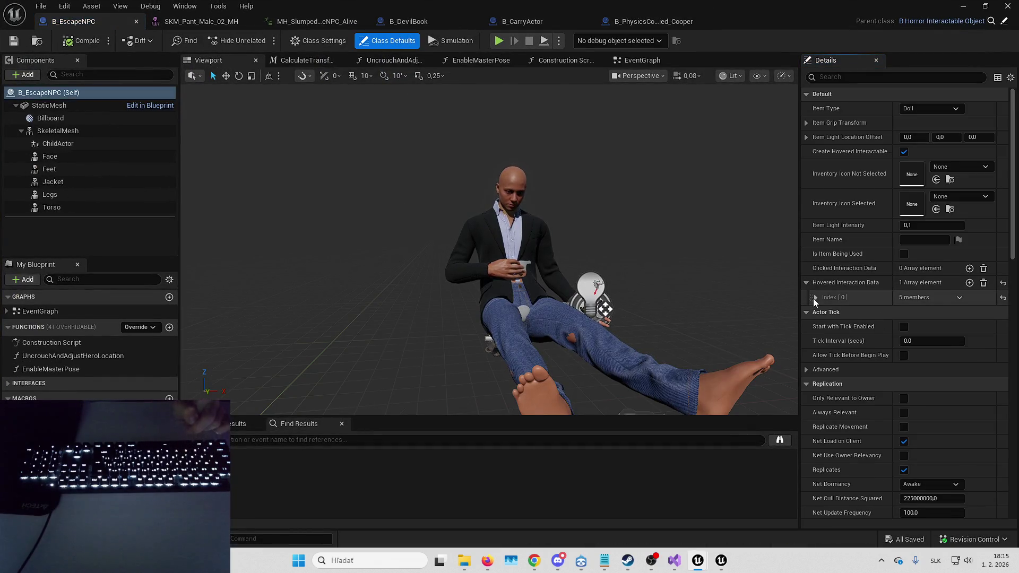
pyautogui.click(815, 297)
pyautogui.scroll(-2, 859, 325)
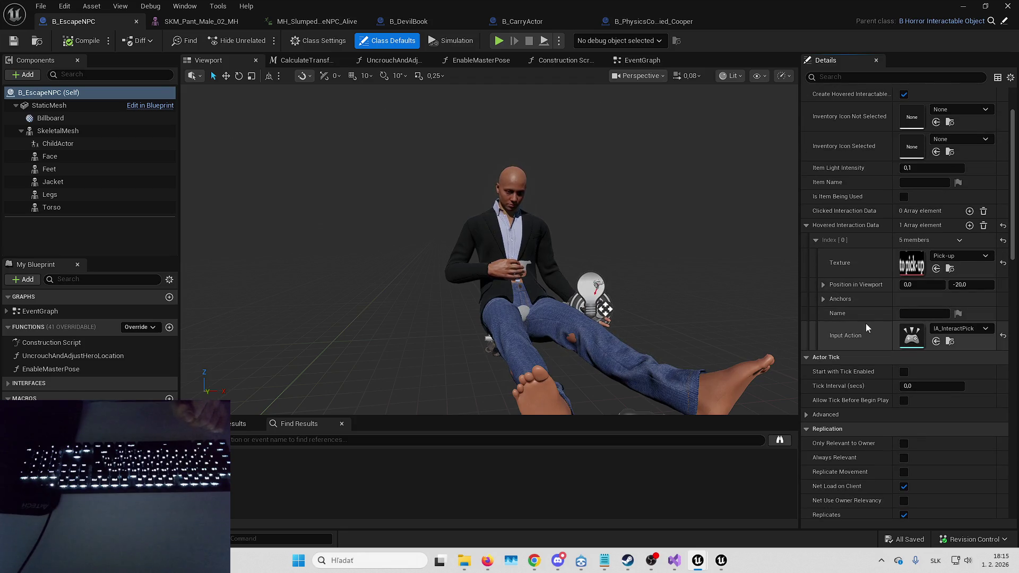
pyautogui.moveTo(892, 258); pyautogui.dragTo(902, 258)
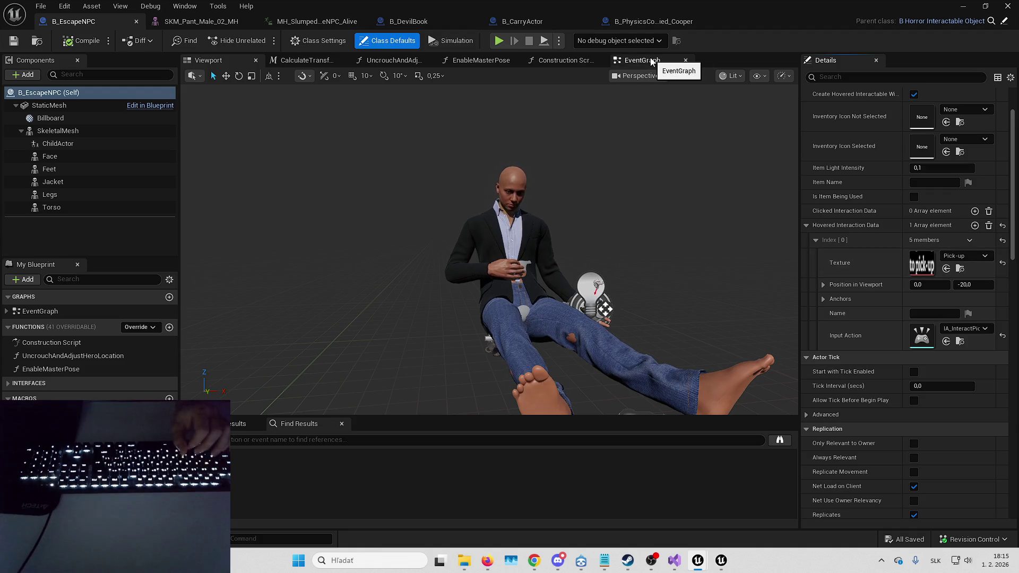
pyautogui.scroll(-1, 615, 238)
pyautogui.scroll(6, 589, 314)
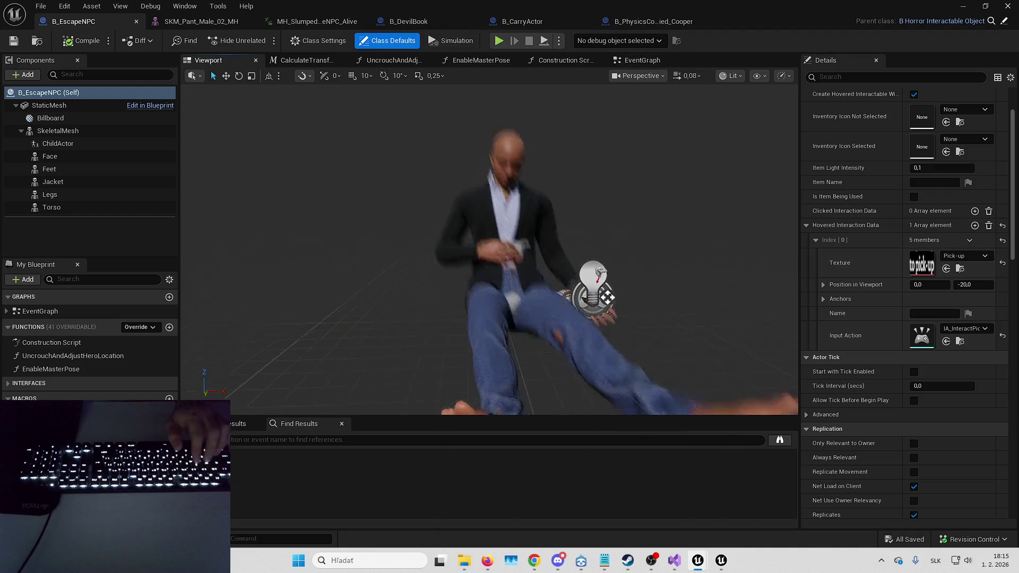
pyautogui.click(469, 300)
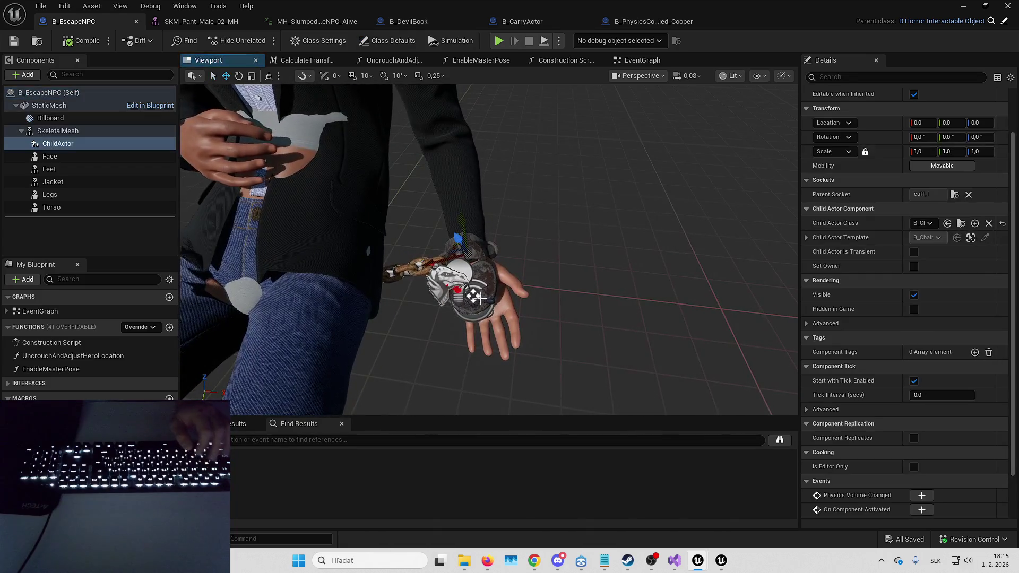
pyautogui.click(947, 223)
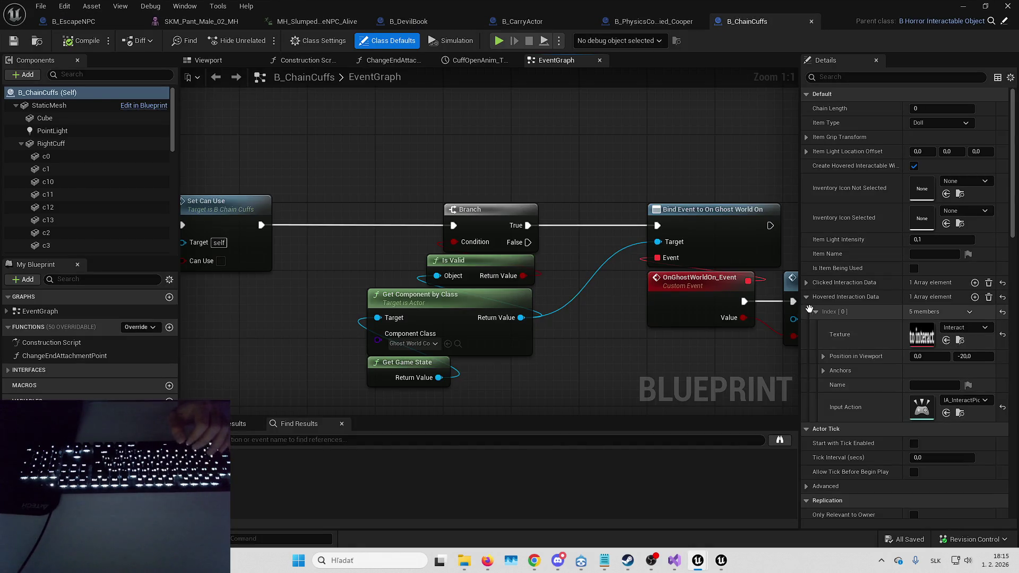
pyautogui.click(807, 282)
pyautogui.click(823, 300)
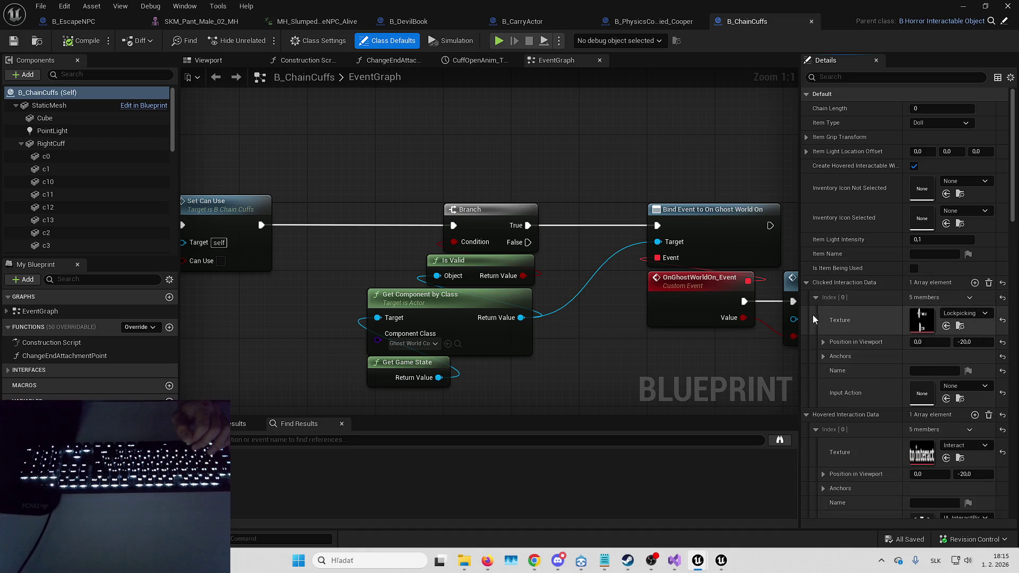
pyautogui.moveTo(800, 324); pyautogui.dragTo(760, 320)
pyautogui.scroll(-5, 482, 214)
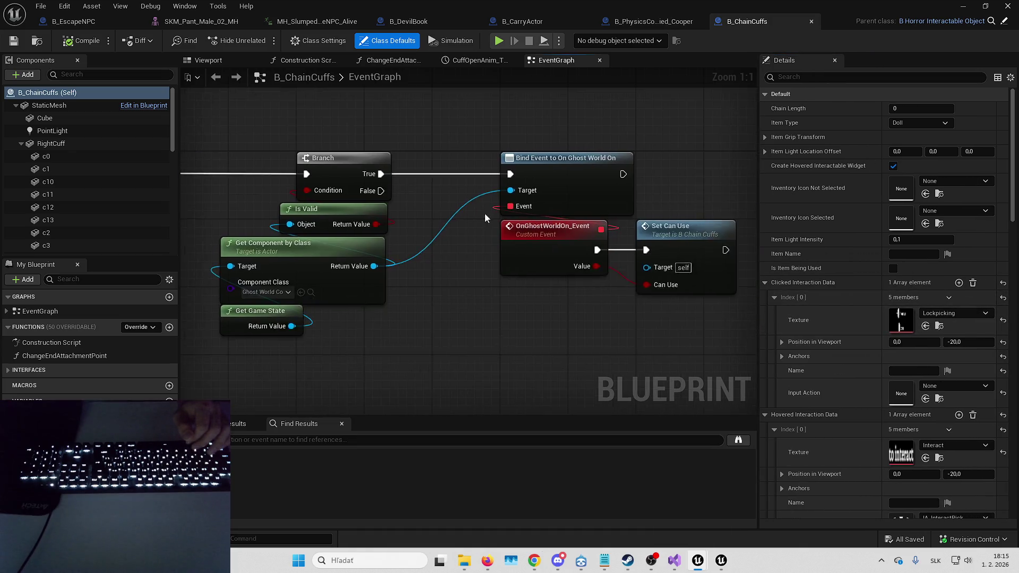
pyautogui.moveTo(610, 272); pyautogui.dragTo(548, 230)
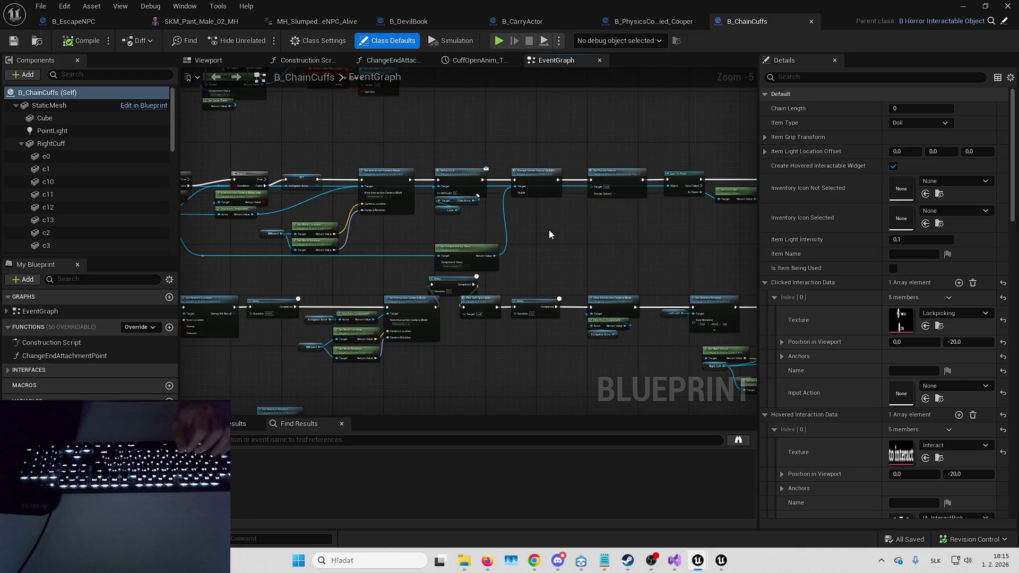
pyautogui.scroll(4, 552, 200)
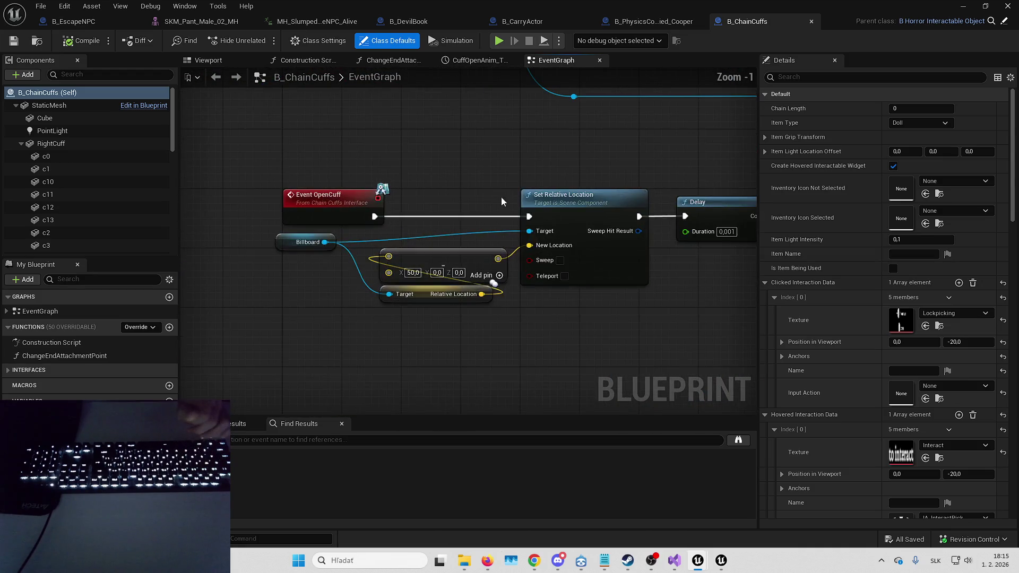
pyautogui.scroll(-4, 509, 244)
pyautogui.scroll(2, 473, 141)
pyautogui.click(464, 237)
pyautogui.scroll(1, 615, 281)
pyautogui.moveTo(613, 277)
pyautogui.mouseDown()
pyautogui.moveTo(481, 303)
pyautogui.moveTo(510, 286)
pyautogui.moveTo(458, 269)
pyautogui.mouseUp()
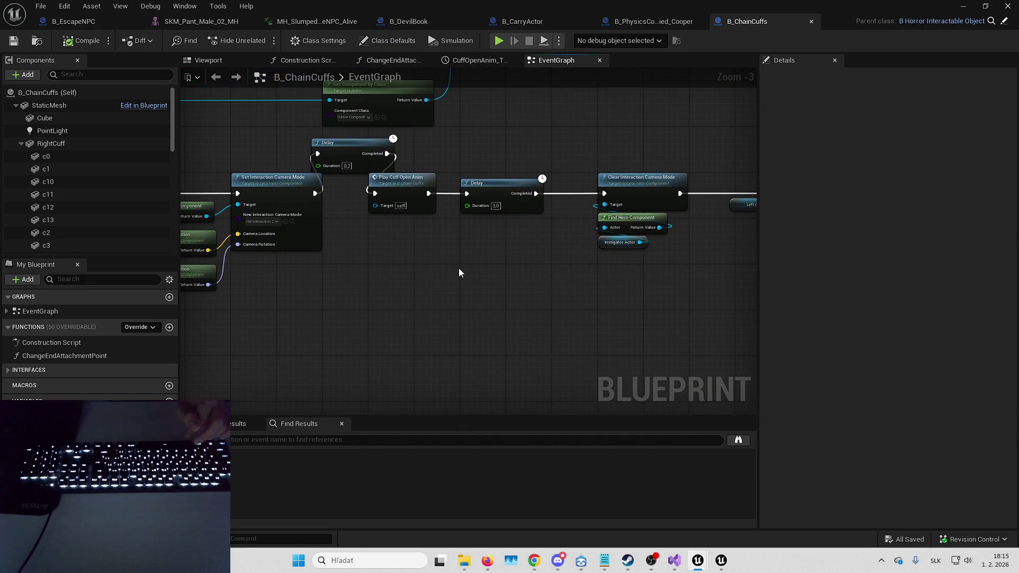
pyautogui.click(296, 231)
pyautogui.moveTo(383, 243)
pyautogui.mouseDown()
pyautogui.moveTo(584, 265)
pyautogui.moveTo(663, 297)
pyautogui.moveTo(732, 393)
pyautogui.mouseUp()
pyautogui.scroll(-3, 528, 120)
pyautogui.scroll(2, 468, 201)
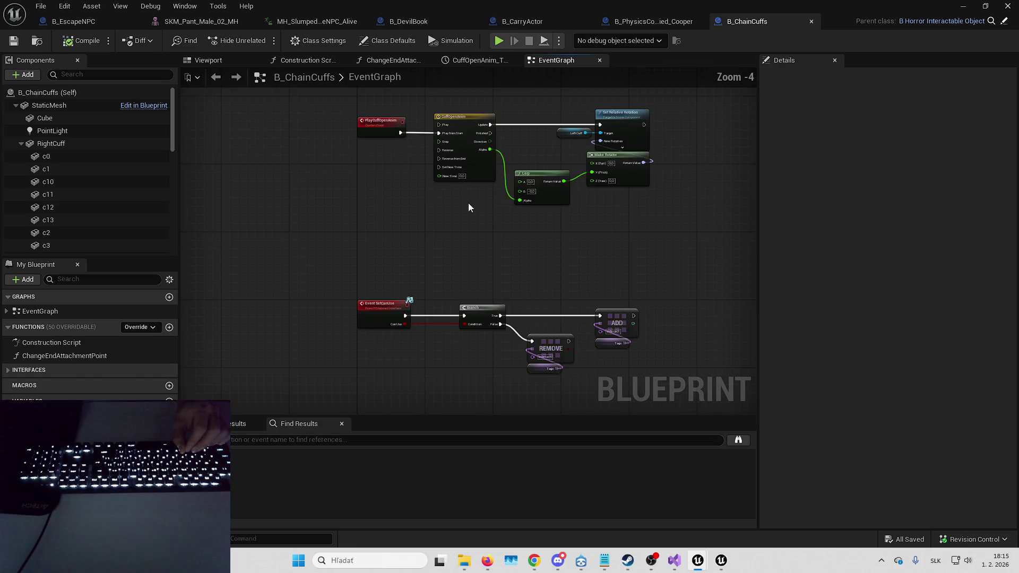
pyautogui.moveTo(468, 202); pyautogui.dragTo(432, 229)
pyautogui.scroll(2, 646, 205)
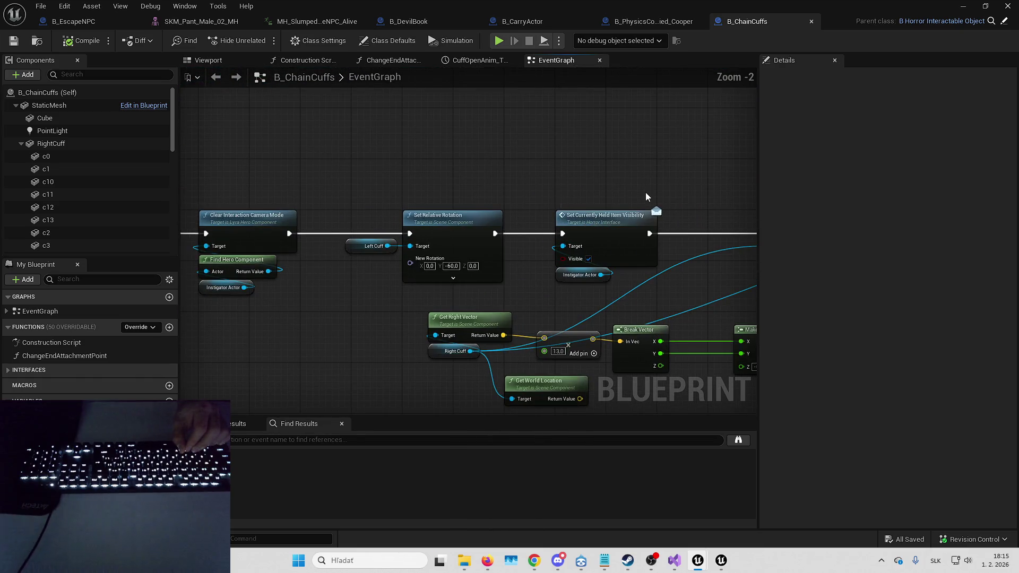
pyautogui.moveTo(646, 195); pyautogui.dragTo(347, 151)
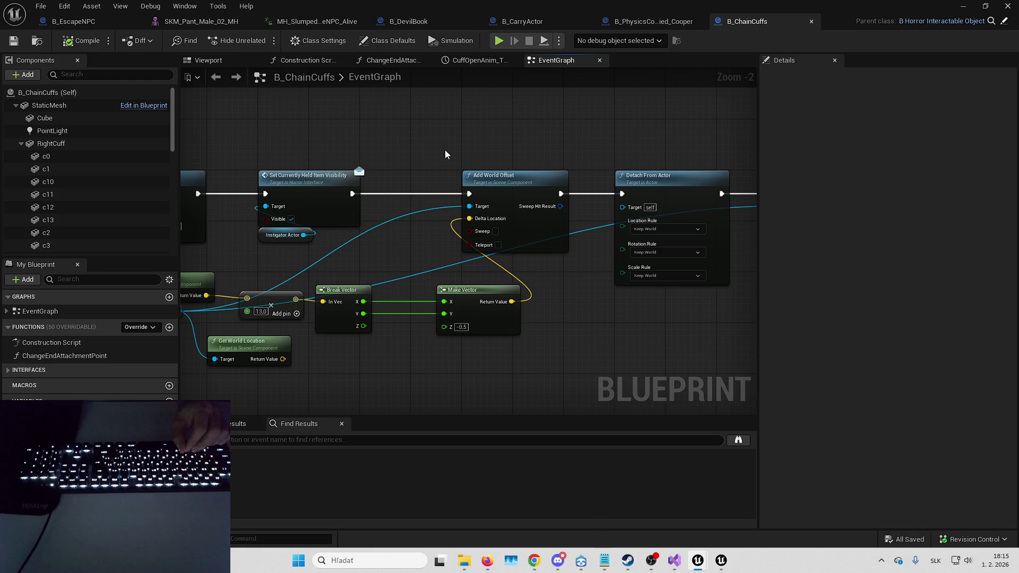
pyautogui.moveTo(446, 155); pyautogui.dragTo(584, 176)
pyautogui.moveTo(438, 228); pyautogui.dragTo(411, 227)
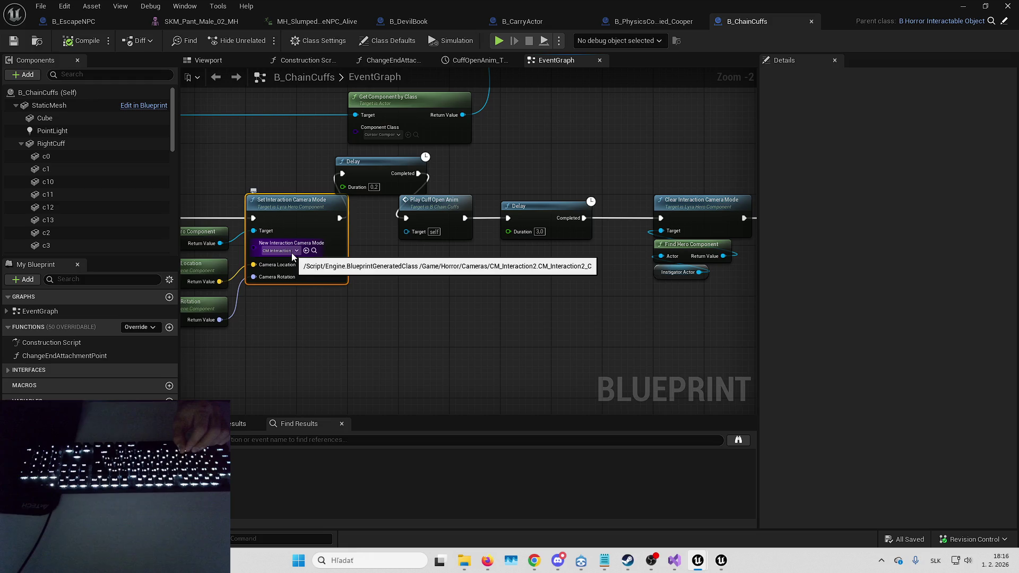
pyautogui.moveTo(291, 252)
pyautogui.mouseDown()
pyautogui.moveTo(541, 310)
pyautogui.moveTo(673, 278)
pyautogui.moveTo(144, 280)
pyautogui.moveTo(635, 306)
pyautogui.mouseUp()
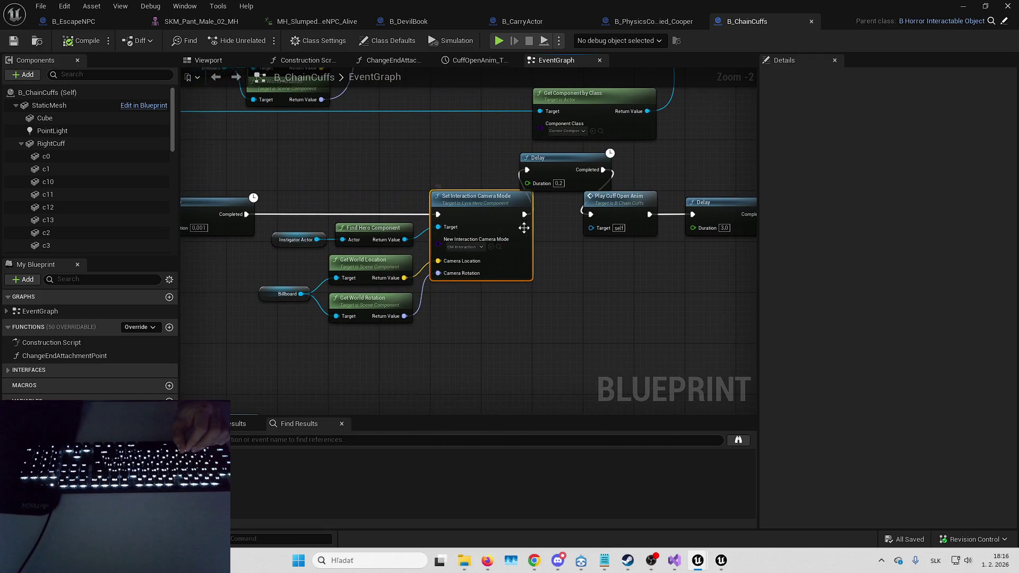
pyautogui.moveTo(572, 171)
pyautogui.mouseDown()
pyautogui.moveTo(529, 184)
pyautogui.moveTo(474, 230)
pyautogui.mouseUp()
pyautogui.moveTo(608, 287); pyautogui.dragTo(444, 305)
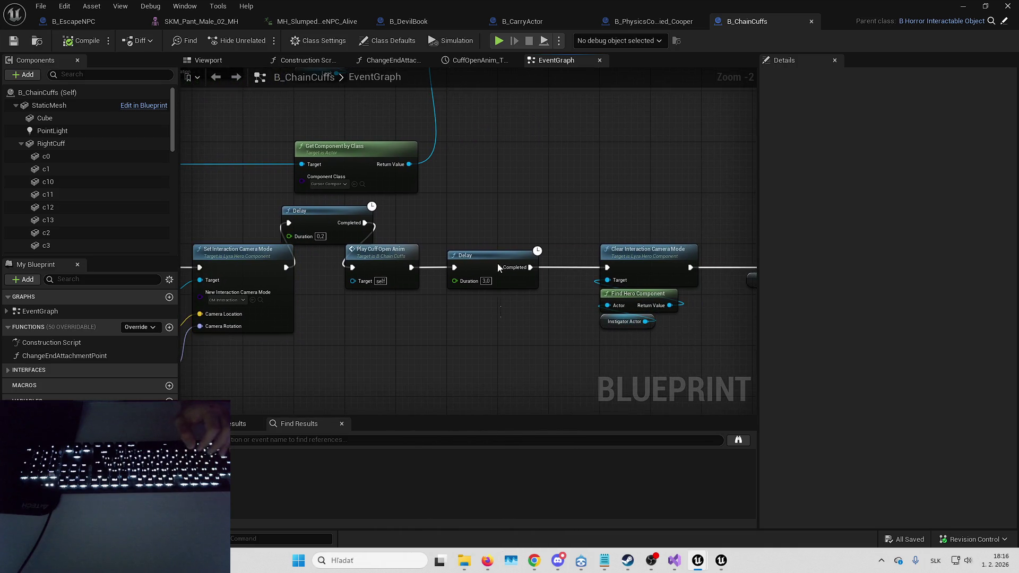
pyautogui.moveTo(627, 192); pyautogui.dragTo(547, 185)
pyautogui.moveTo(548, 184)
pyautogui.mouseDown()
pyautogui.moveTo(593, 365)
pyautogui.moveTo(337, 326)
pyautogui.mouseUp()
pyautogui.moveTo(531, 207); pyautogui.dragTo(444, 205)
pyautogui.moveTo(658, 191)
pyautogui.mouseDown()
pyautogui.moveTo(476, 185)
pyautogui.moveTo(416, 173)
pyautogui.mouseUp()
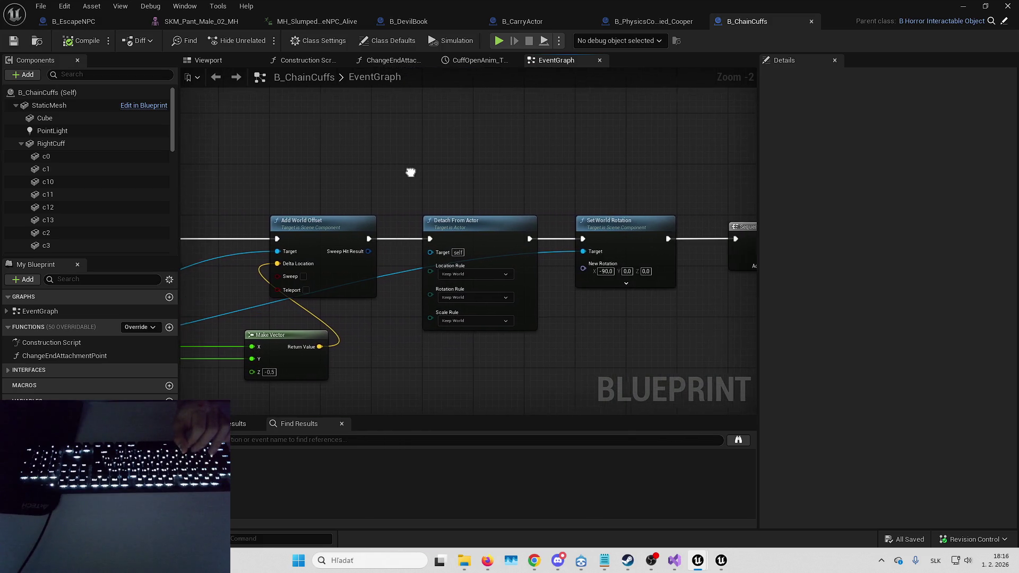
pyautogui.moveTo(481, 177)
pyautogui.mouseDown()
pyautogui.moveTo(298, 159)
pyautogui.moveTo(209, 166)
pyautogui.moveTo(269, 143)
pyautogui.moveTo(375, 182)
pyautogui.moveTo(186, 179)
pyautogui.mouseUp()
pyautogui.scroll(-1, 377, 183)
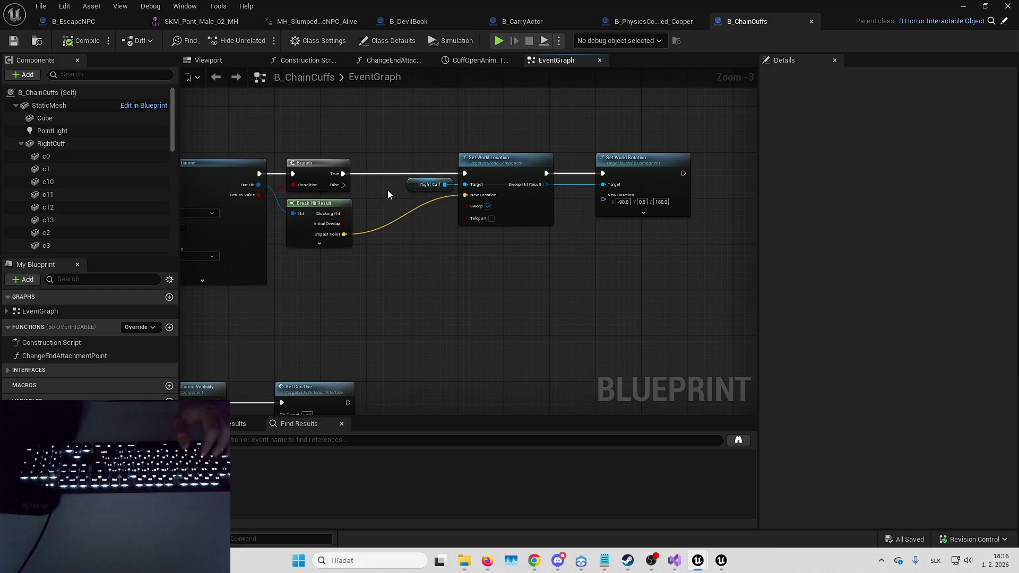
pyautogui.moveTo(382, 201)
pyautogui.mouseDown()
pyautogui.moveTo(753, 209)
pyautogui.moveTo(707, 215)
pyautogui.moveTo(492, 162)
pyautogui.mouseUp()
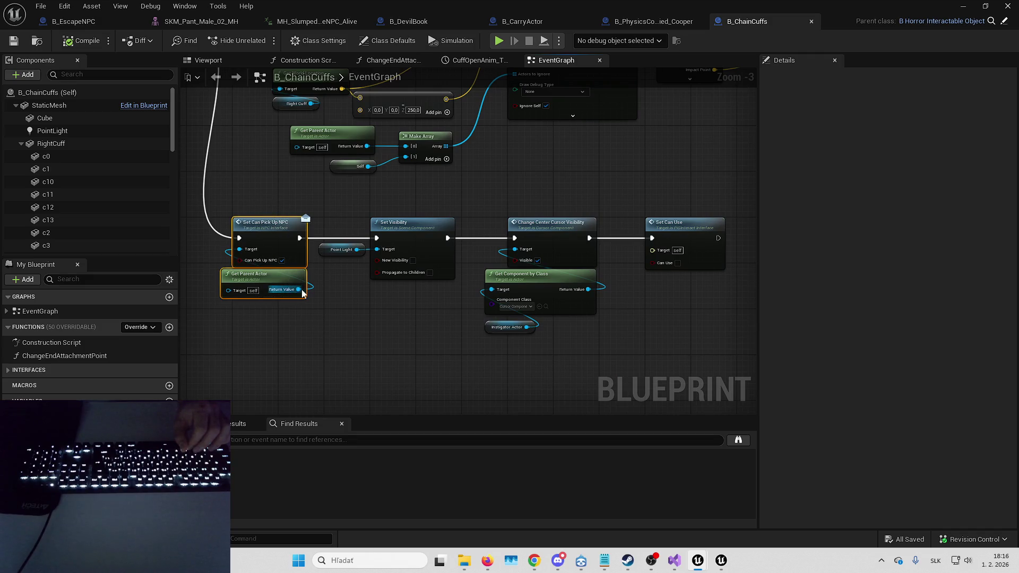
pyautogui.click(470, 199)
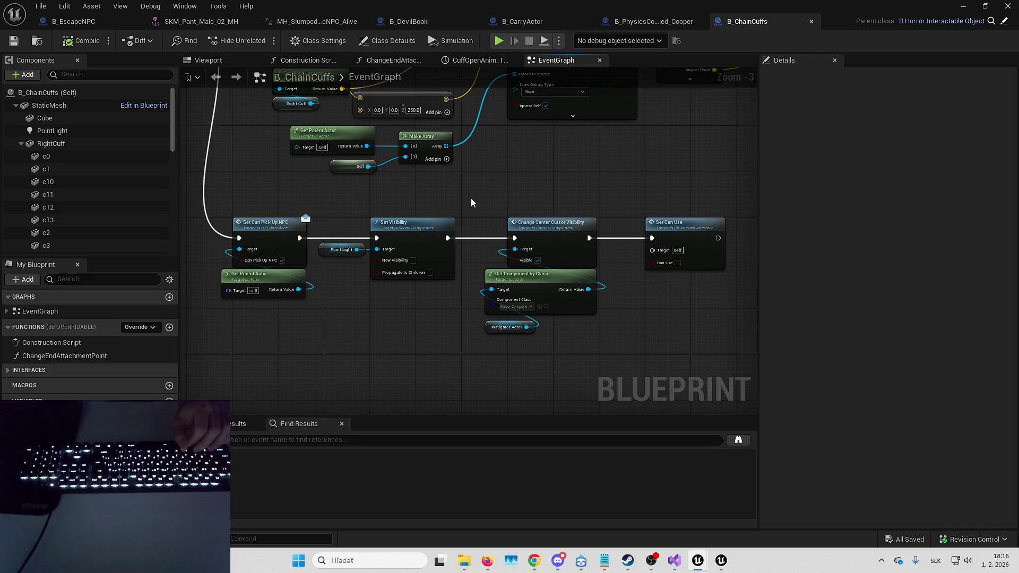
pyautogui.moveTo(531, 182)
pyautogui.mouseDown()
pyautogui.moveTo(497, 170)
pyautogui.moveTo(513, 338)
pyautogui.moveTo(627, 170)
pyautogui.moveTo(659, 260)
pyautogui.mouseUp()
pyautogui.click(646, 313)
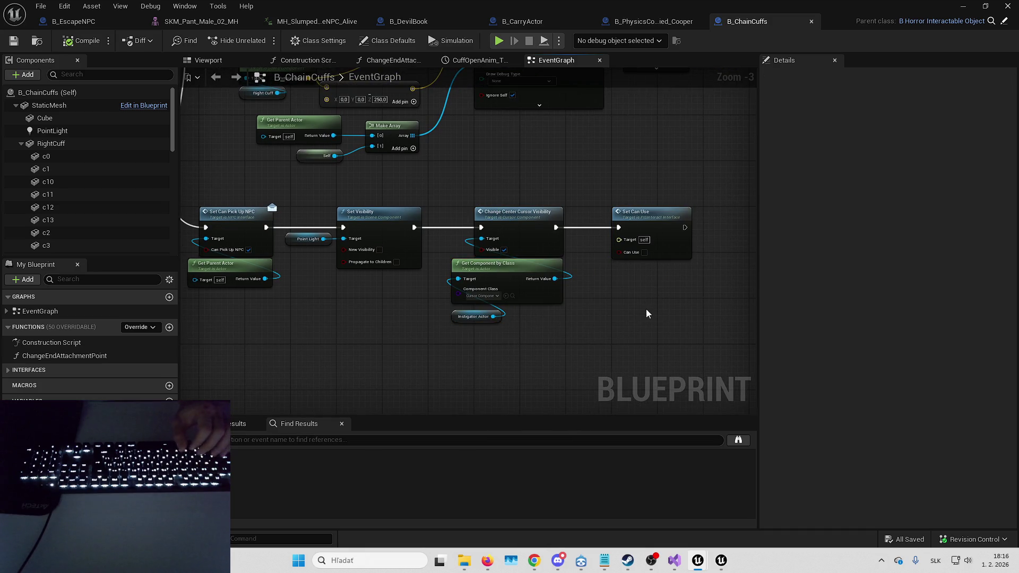
pyautogui.moveTo(629, 171); pyautogui.dragTo(656, 288)
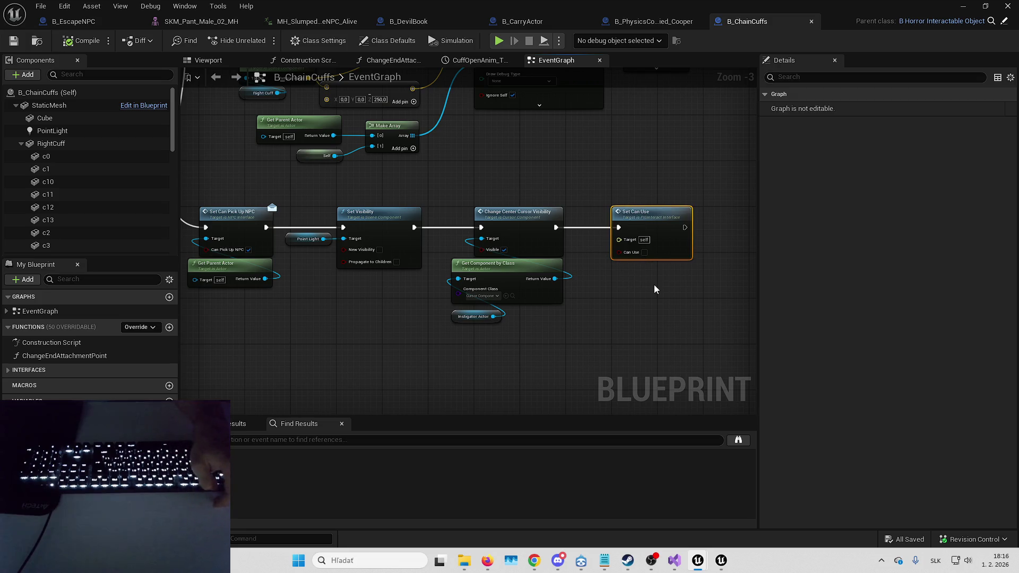
pyautogui.scroll(-2, 657, 271)
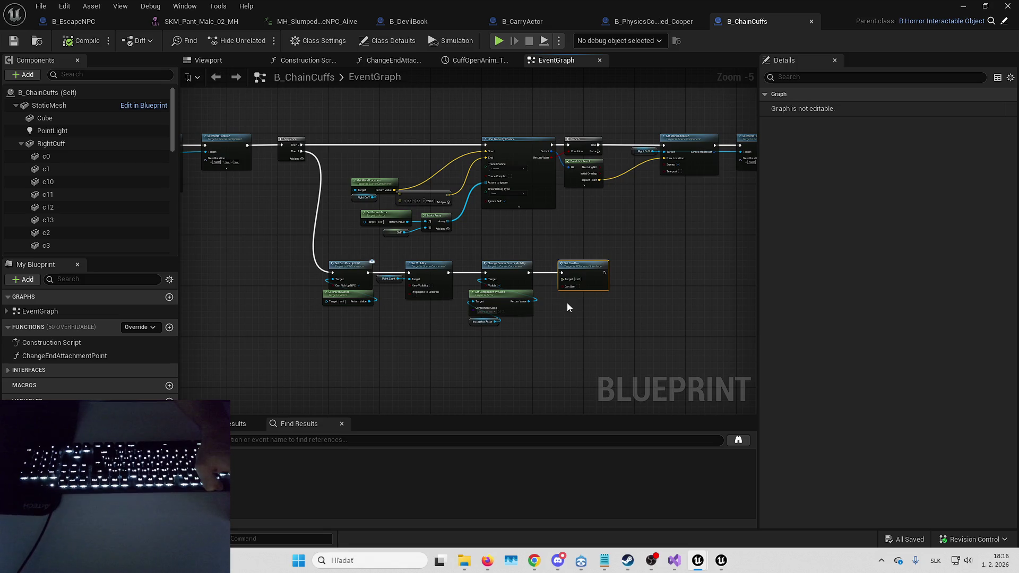
pyautogui.scroll(-4, 567, 303)
pyautogui.click(269, 439)
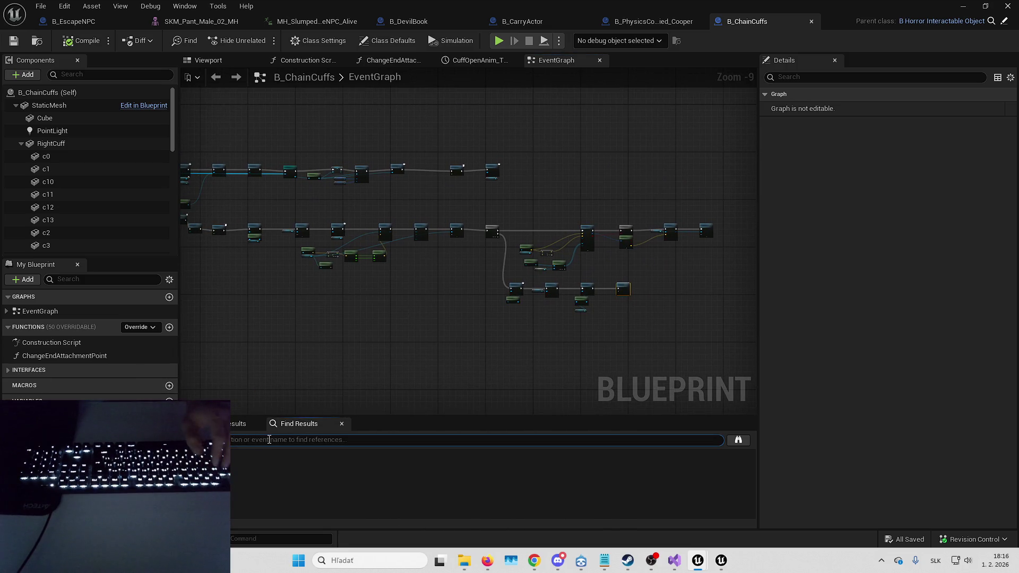
# - Search B_ChainCuffs for 'Set Can Use' and jump to that node
pyautogui.write('Set Can Use')
pyautogui.press('Return')
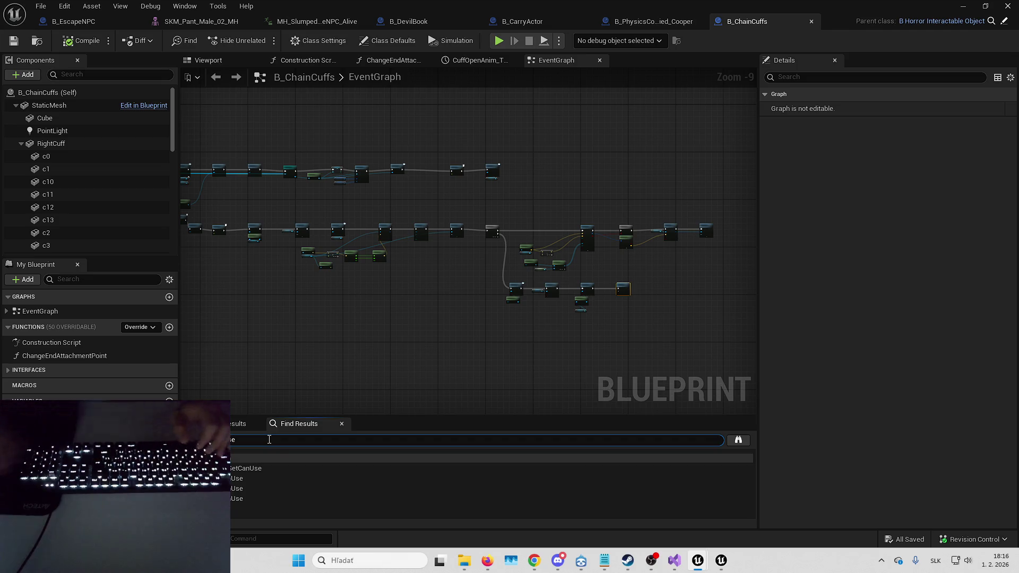
pyautogui.click(273, 468)
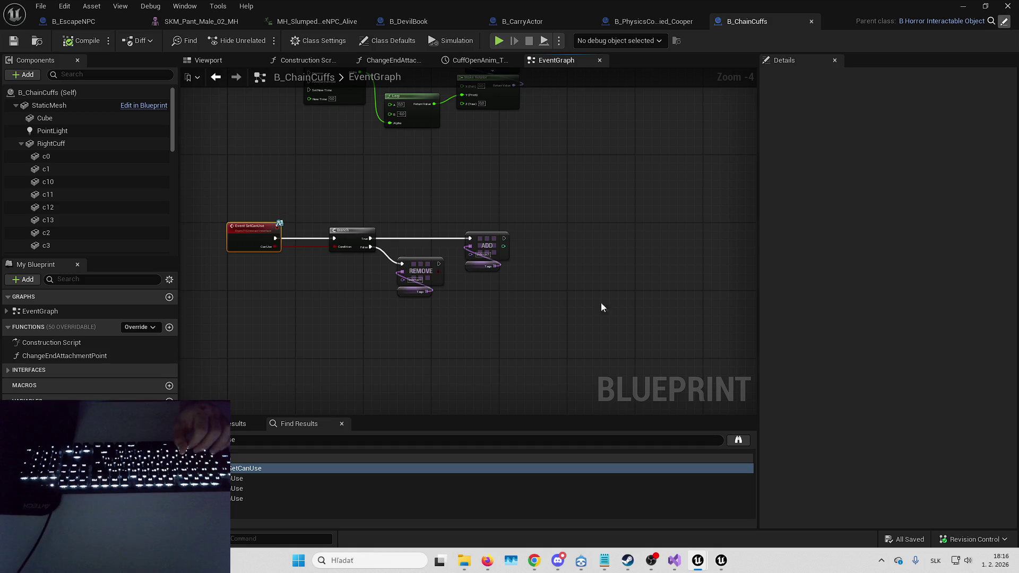
# - In B_HorrorInteractableObject, find SetCanUse and copy the Is Valid and Remove Clicked Interaction Widget nodes
pyautogui.write('SetCanUse')
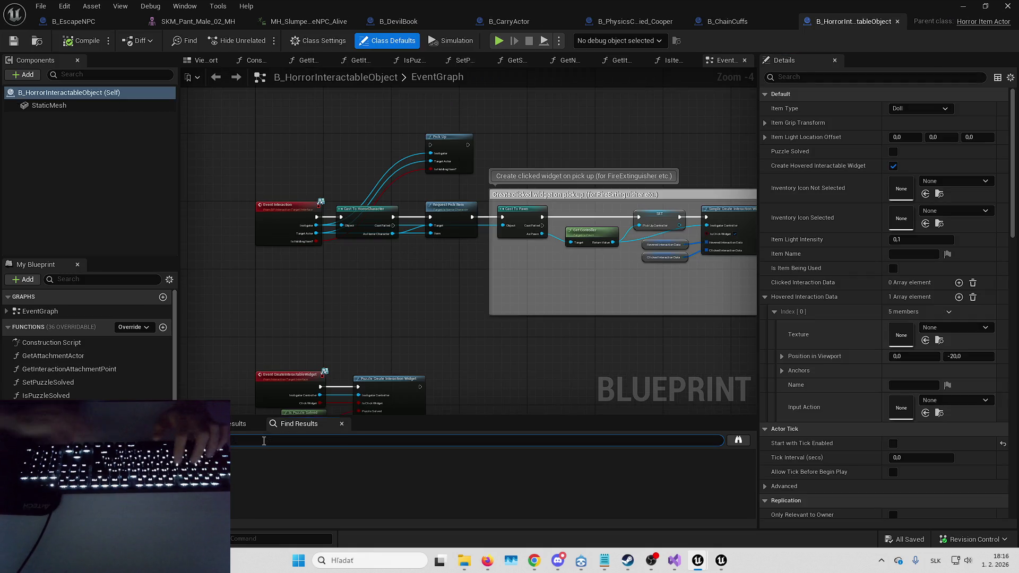
pyautogui.press('Return')
pyautogui.moveTo(403, 316); pyautogui.dragTo(453, 189)
pyautogui.scroll(-3, 486, 236)
pyautogui.scroll(5, 334, 335)
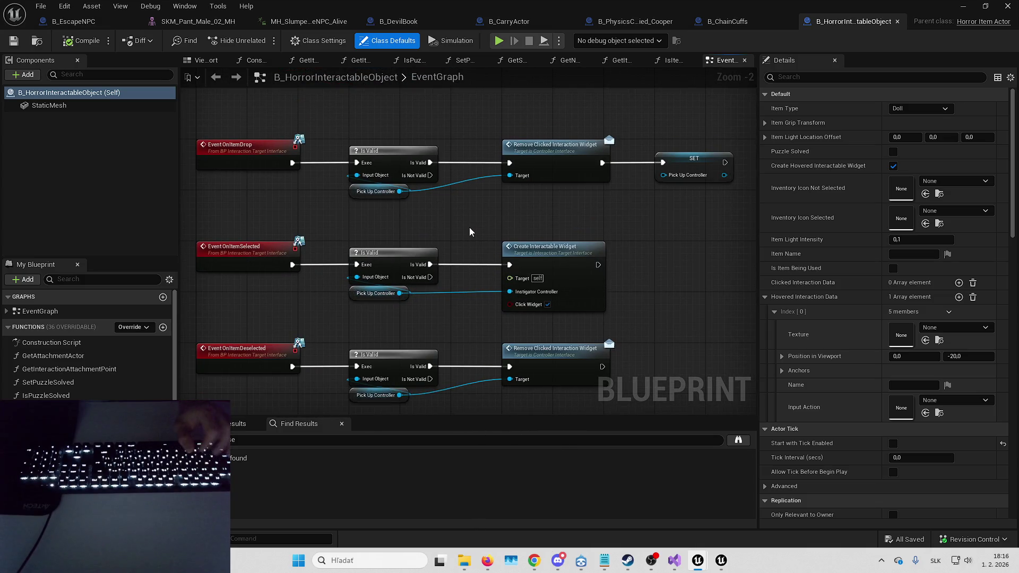
pyautogui.moveTo(476, 222); pyautogui.dragTo(498, 154)
pyautogui.click(285, 272)
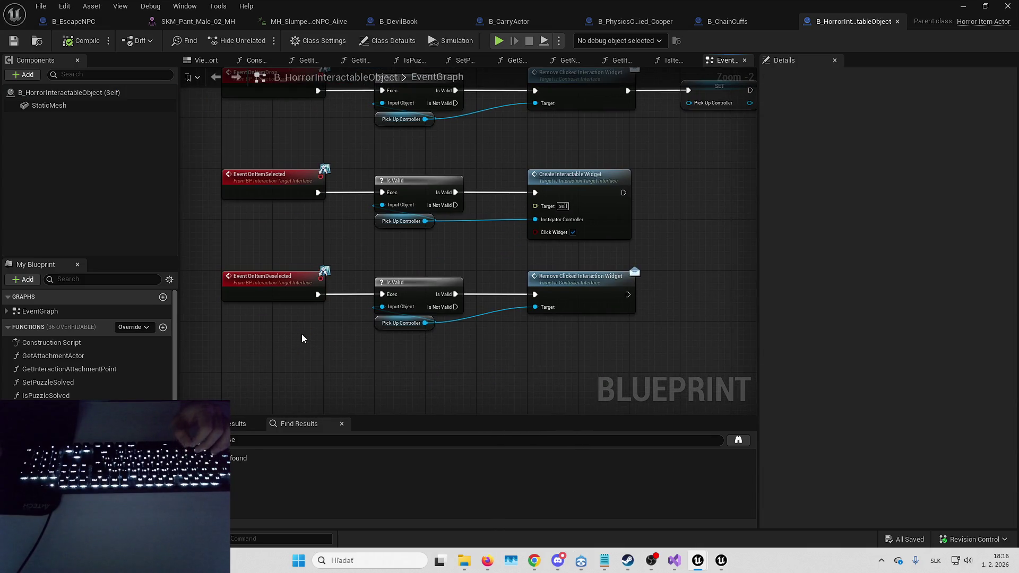
pyautogui.moveTo(302, 337); pyautogui.dragTo(331, 366)
pyautogui.moveTo(393, 296); pyautogui.dragTo(616, 354)
pyautogui.moveTo(532, 289)
pyautogui.mouseDown()
pyautogui.moveTo(508, 294)
pyautogui.moveTo(487, 321)
pyautogui.moveTo(460, 322)
pyautogui.mouseUp()
pyautogui.scroll(-2, 460, 322)
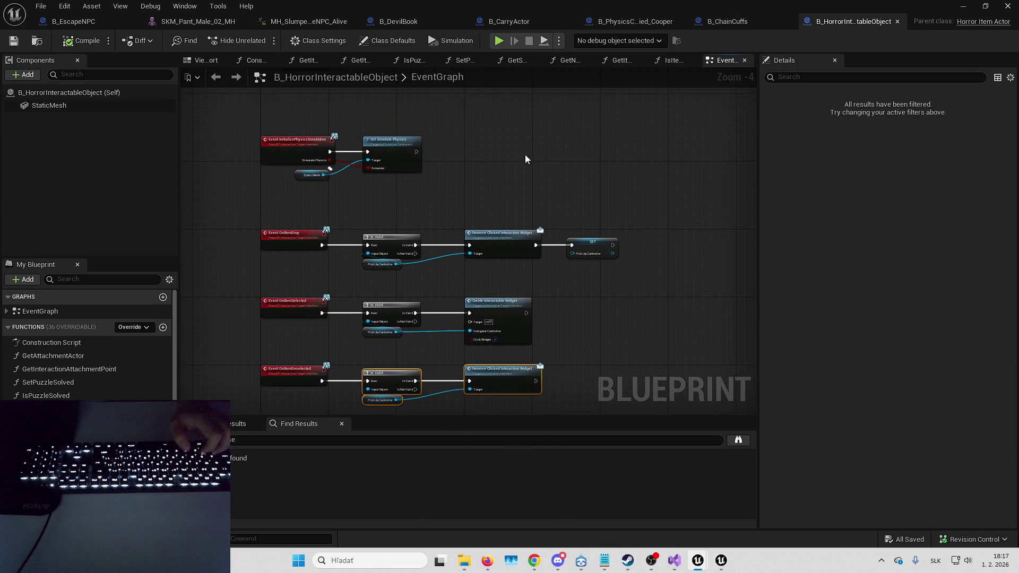
# - Paste the nodes after Set Can Use in B_ChainCuffs, wire them up and save
pyautogui.click(727, 22)
pyautogui.moveTo(551, 246)
pyautogui.mouseDown()
pyautogui.moveTo(571, 249)
pyautogui.moveTo(270, 264)
pyautogui.moveTo(234, 287)
pyautogui.mouseUp()
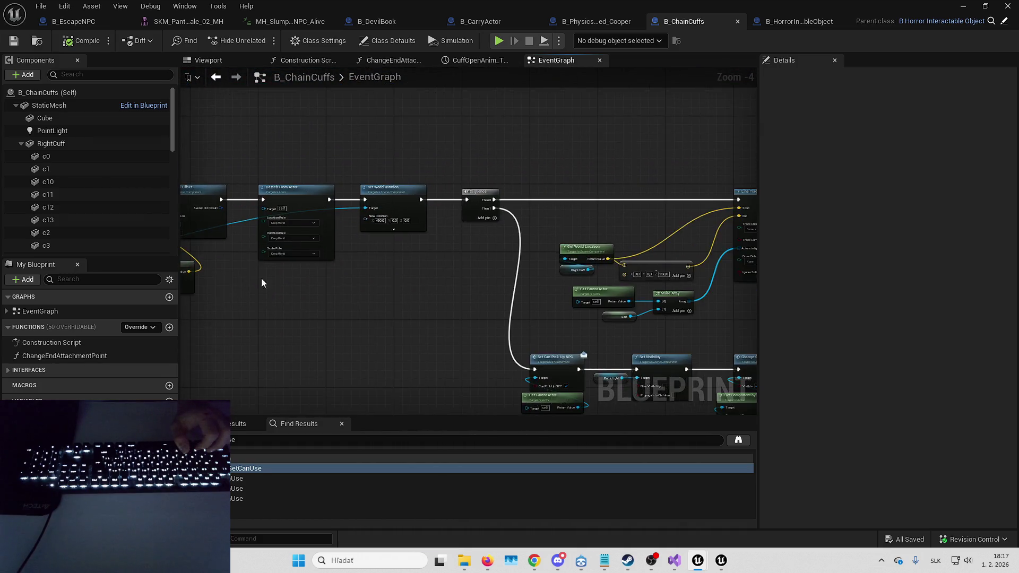
pyautogui.click(500, 281)
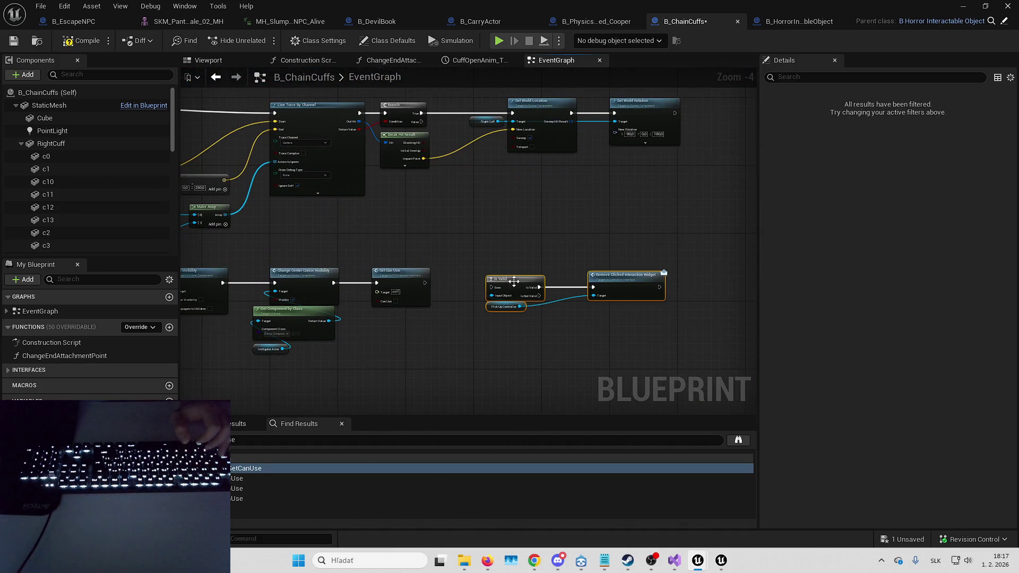
pyautogui.scroll(4, 517, 278)
pyautogui.moveTo(467, 283); pyautogui.dragTo(339, 283)
pyautogui.moveTo(540, 283)
pyautogui.mouseDown()
pyautogui.moveTo(488, 282)
pyautogui.moveTo(520, 282)
pyautogui.moveTo(511, 283)
pyautogui.mouseUp()
pyautogui.click(287, 129)
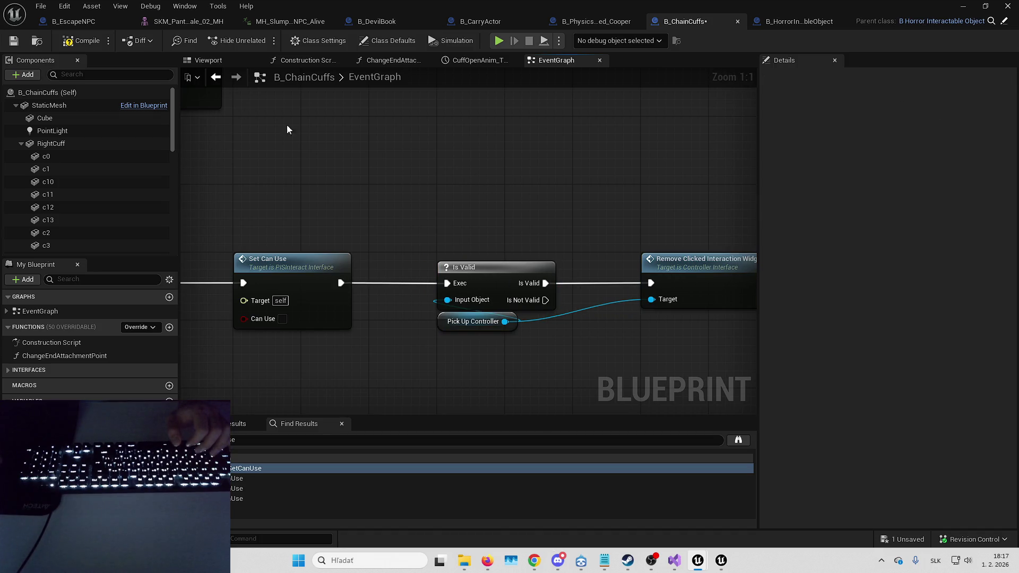
pyautogui.click(13, 42)
pyautogui.click(962, 7)
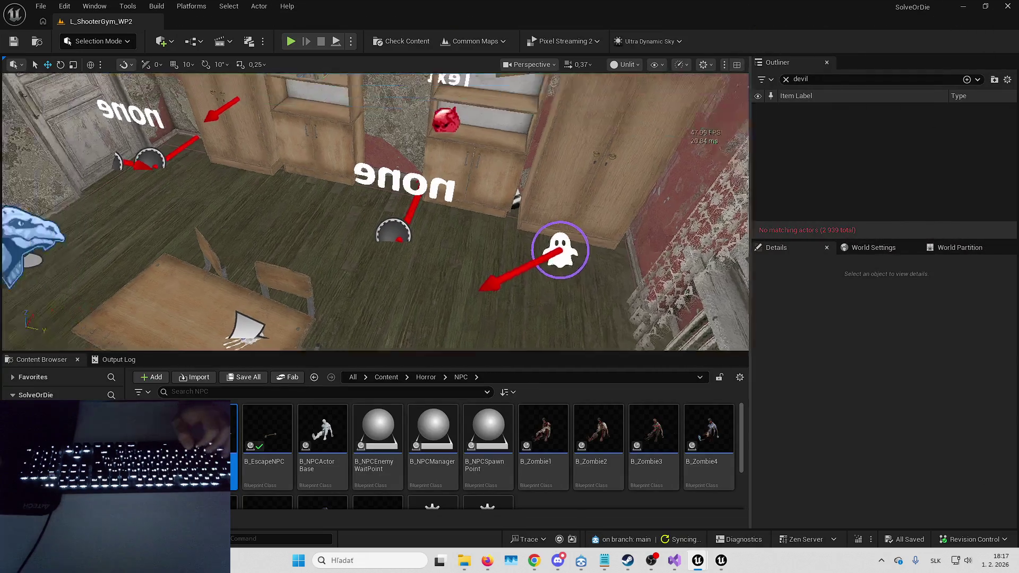
# - Filter the Horror folder for 'b_chess' and open the B_Chess blueprint
pyautogui.click(426, 377)
pyautogui.click(407, 393)
pyautogui.write('b_chess')
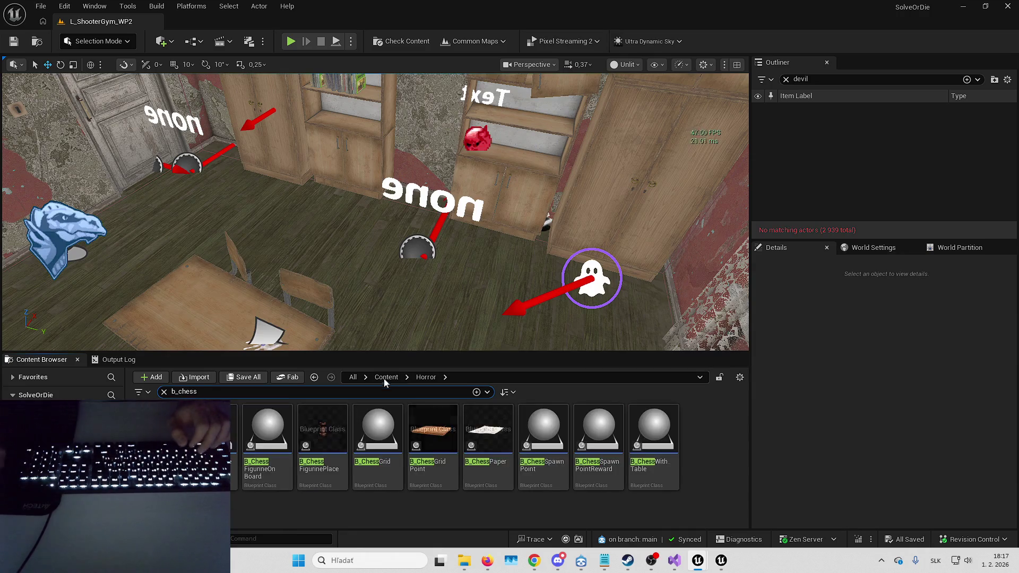
pyautogui.doubleClick(381, 467)
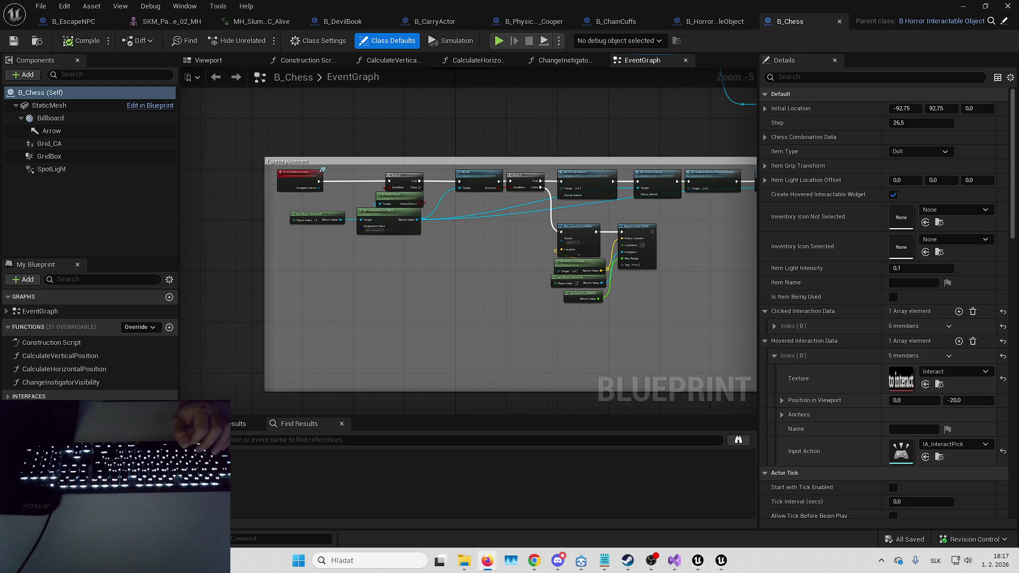
# - Inspect B_Chess's Figurine placement, Check Puzzle Completion and Set Chess Solved logic, then return to the level editor
pyautogui.moveTo(512, 296)
pyautogui.mouseDown()
pyautogui.moveTo(342, 292)
pyautogui.moveTo(451, 308)
pyautogui.mouseUp()
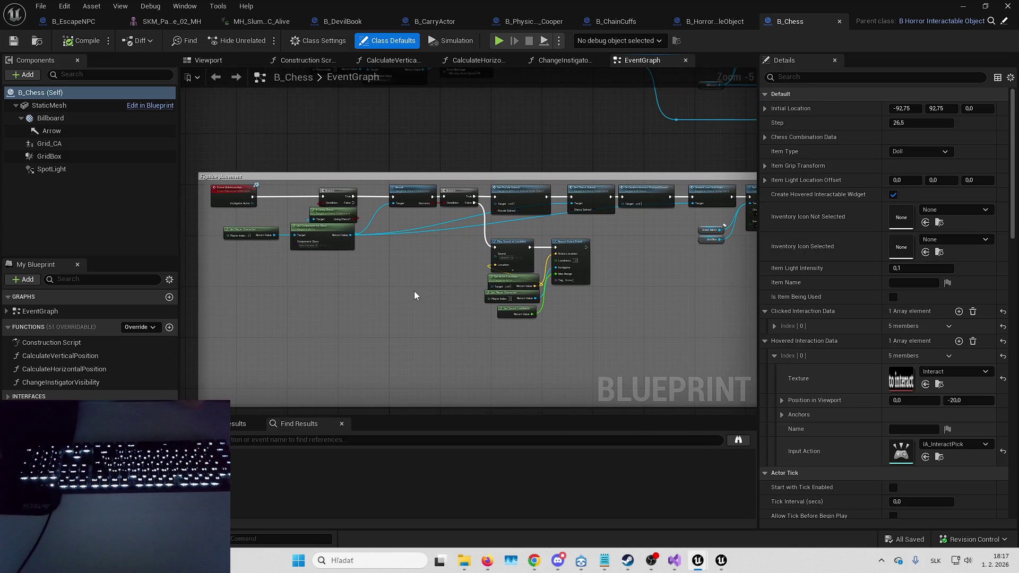
pyautogui.moveTo(413, 277); pyautogui.dragTo(350, 264)
pyautogui.moveTo(496, 202); pyautogui.dragTo(393, 266)
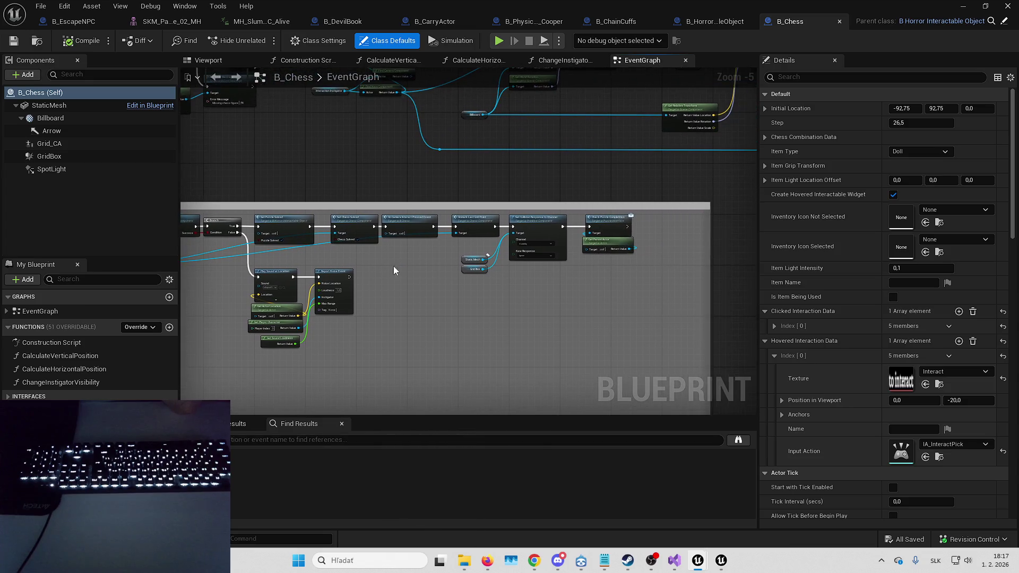
pyautogui.scroll(2, 419, 269)
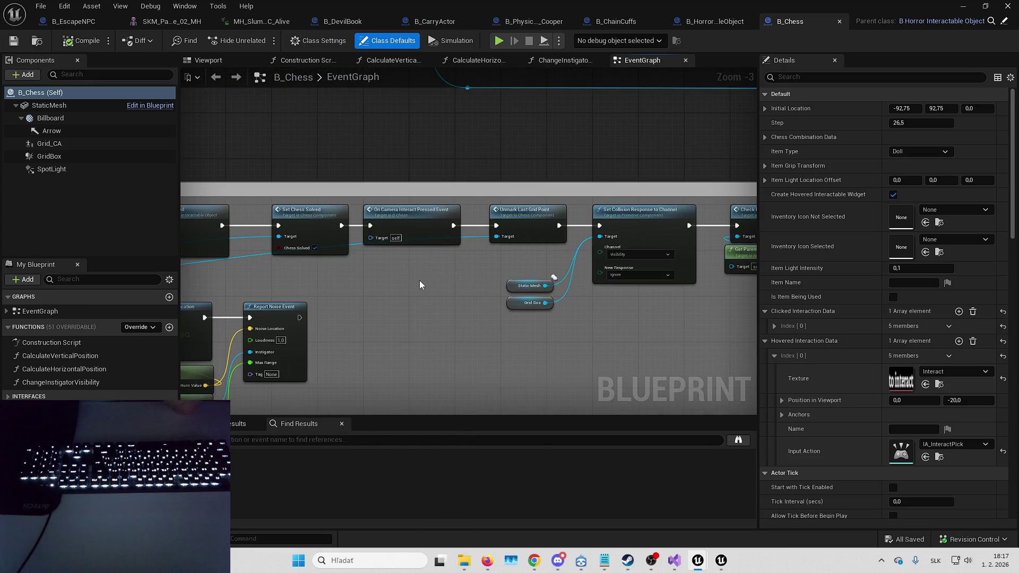
pyautogui.moveTo(366, 279); pyautogui.dragTo(255, 272)
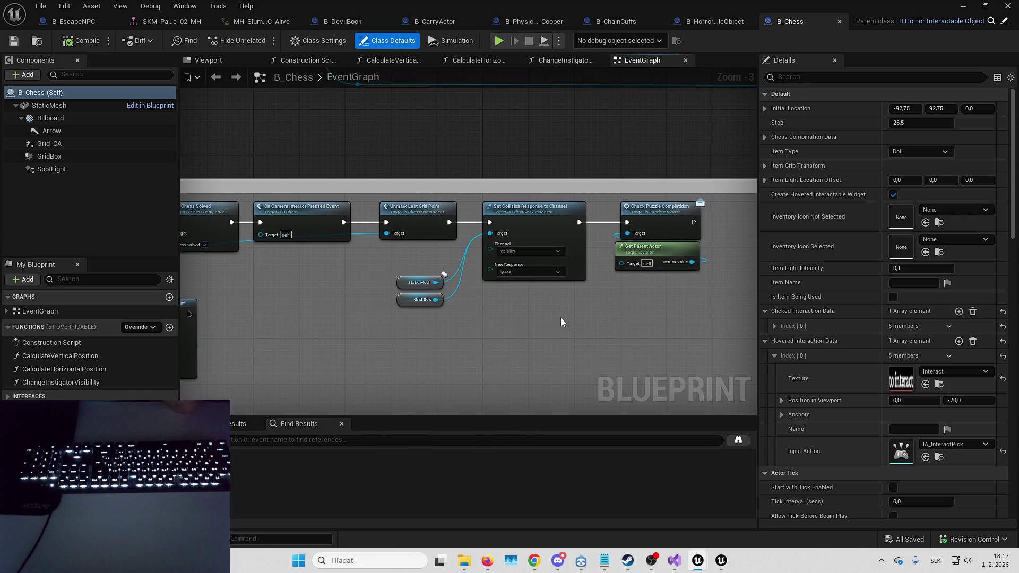
pyautogui.moveTo(570, 308); pyautogui.dragTo(689, 360)
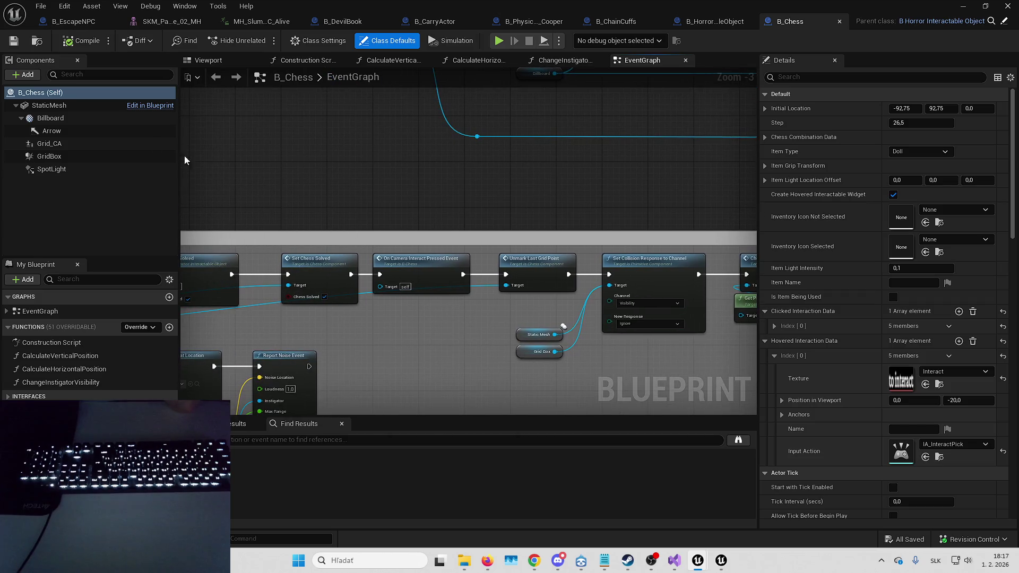
pyautogui.click(43, 40)
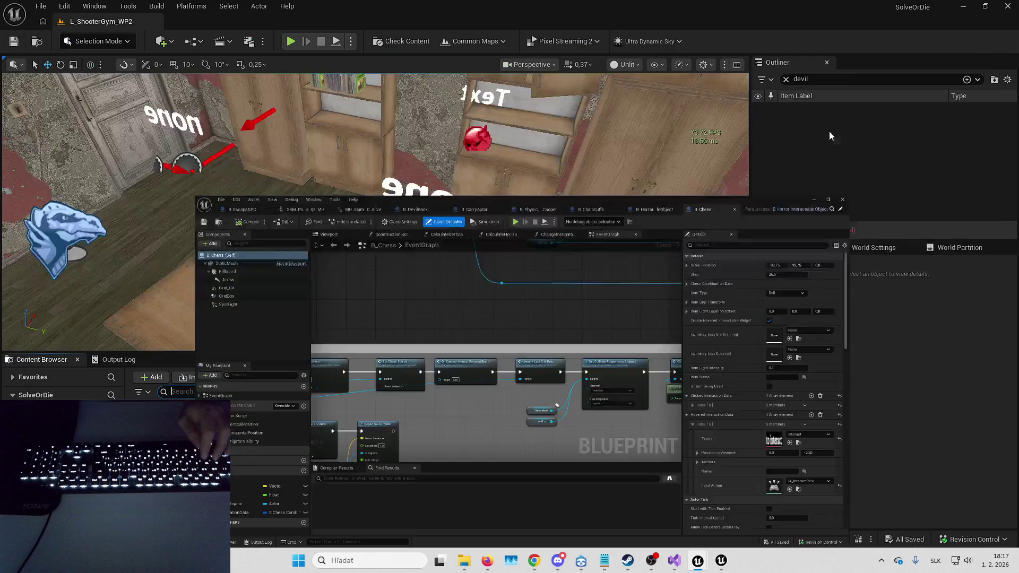
# - Open B_ChessWithTable from B_Chess's Reference Viewer and review its event graph
pyautogui.hotkey('alt', 'shift', 'r')
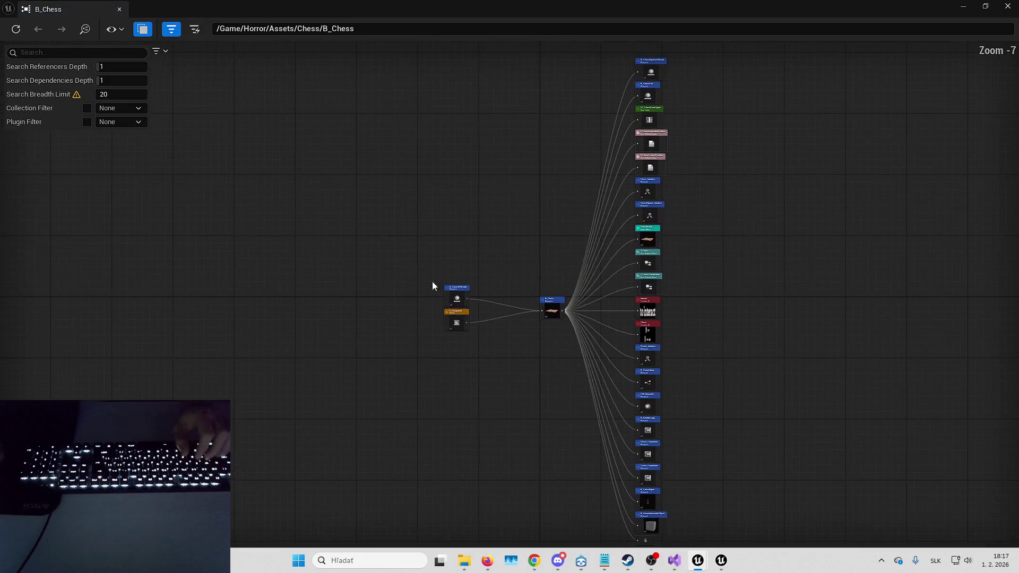
pyautogui.scroll(5, 432, 282)
pyautogui.doubleClick(477, 304)
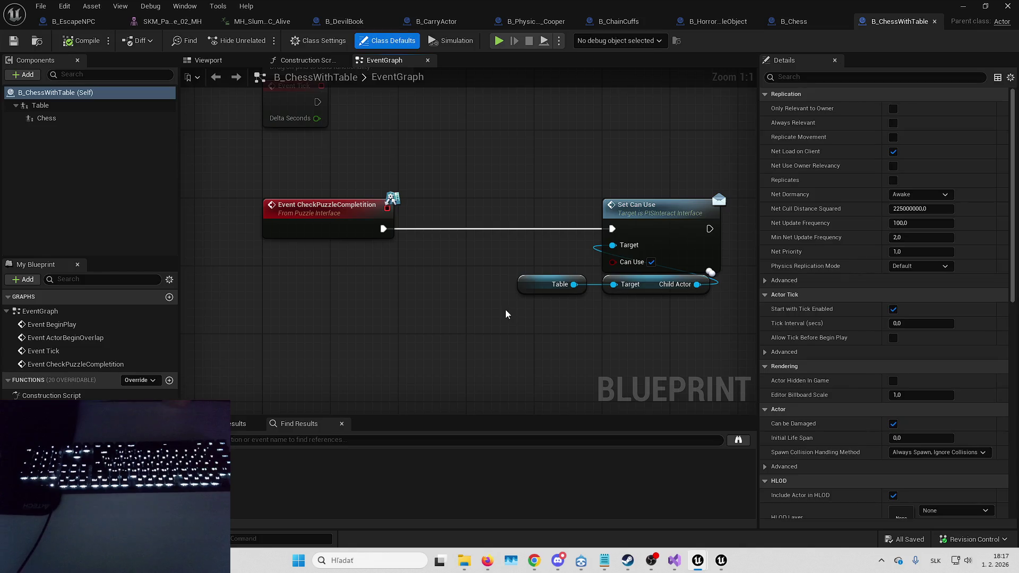
pyautogui.scroll(-3, 472, 265)
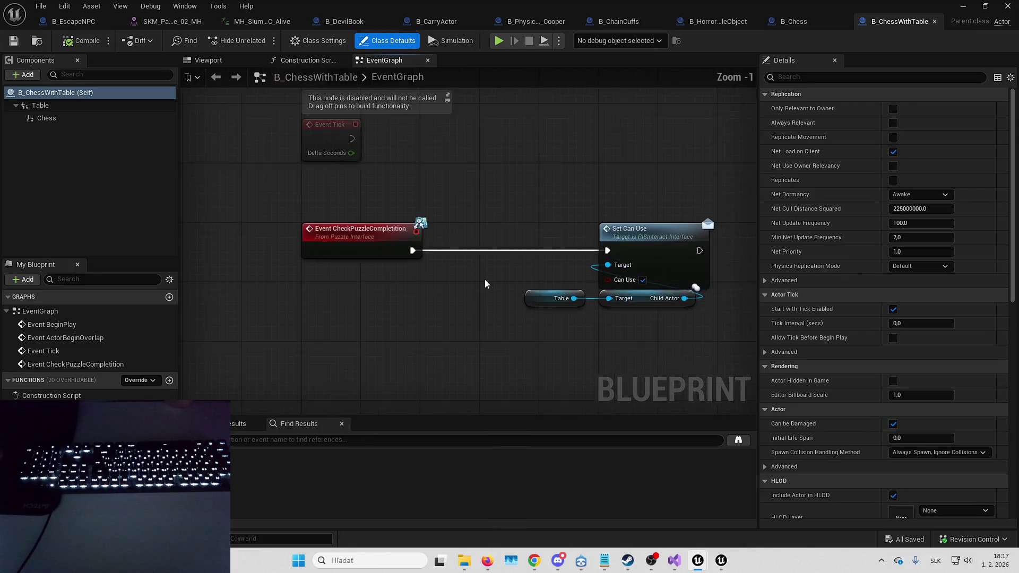
pyautogui.scroll(-2, 469, 289)
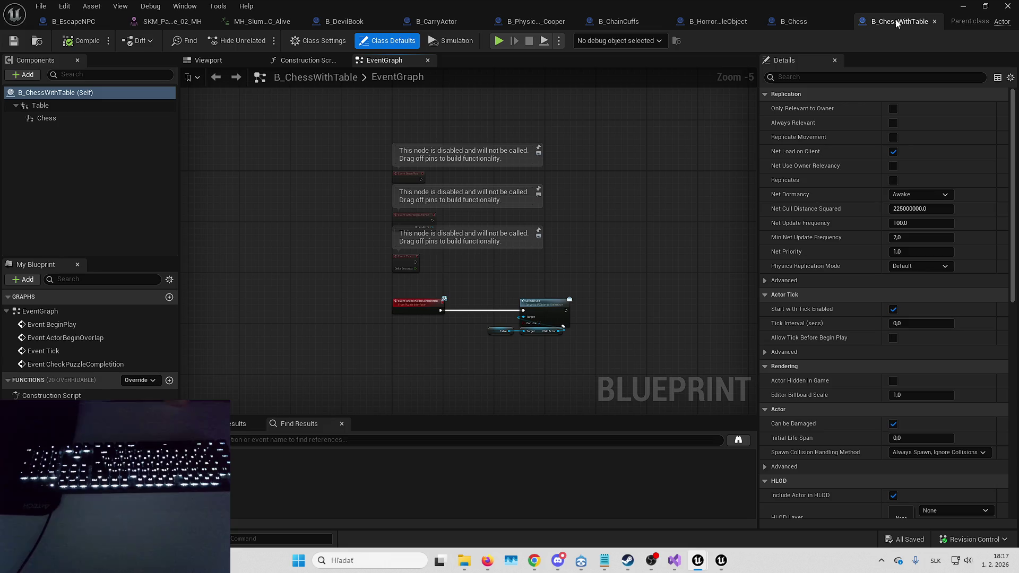
pyautogui.scroll(-7, 521, 205)
pyautogui.scroll(8, 480, 261)
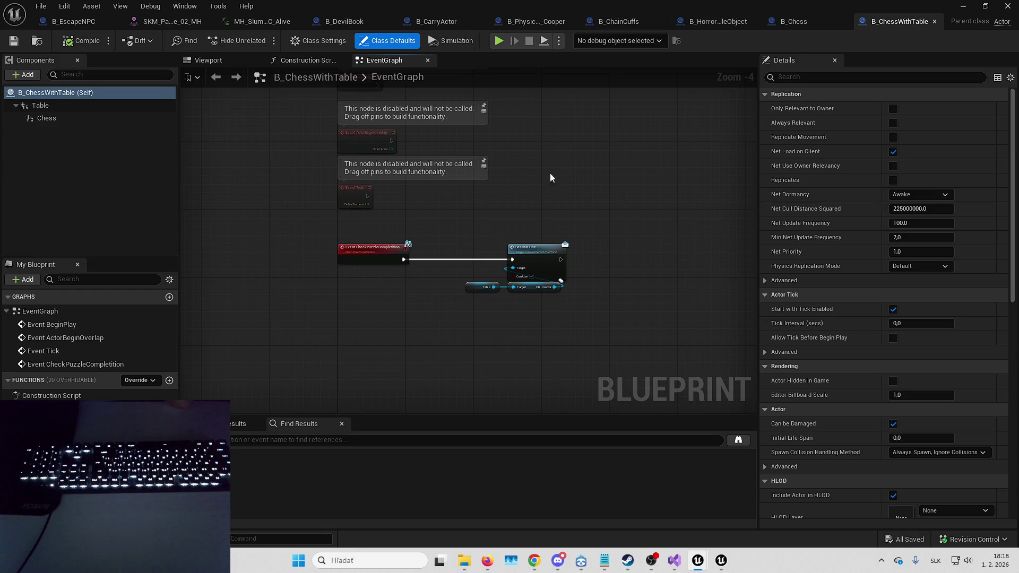
# - Back in B_Chess, bring the Set Puzzle Solved and Branch nodes into view and select Set Puzzle Solved
pyautogui.click(793, 21)
pyautogui.moveTo(641, 215); pyautogui.dragTo(475, 187)
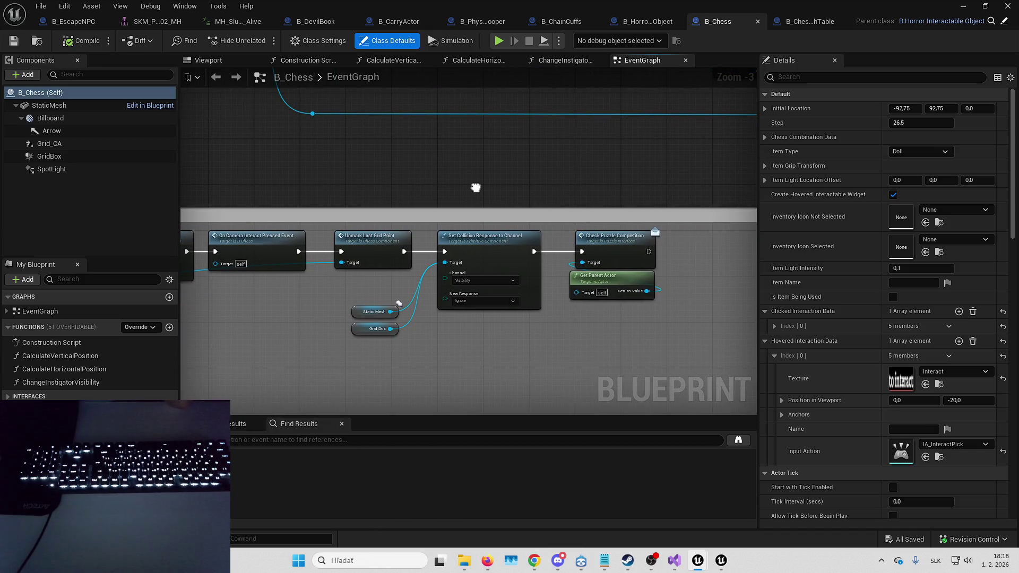
pyautogui.click(824, 21)
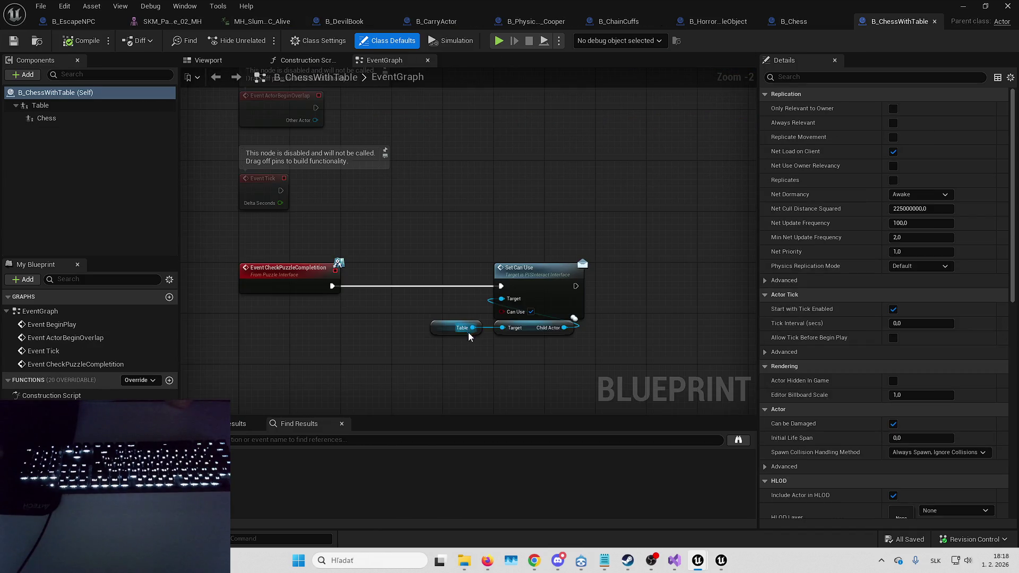
pyautogui.click(780, 21)
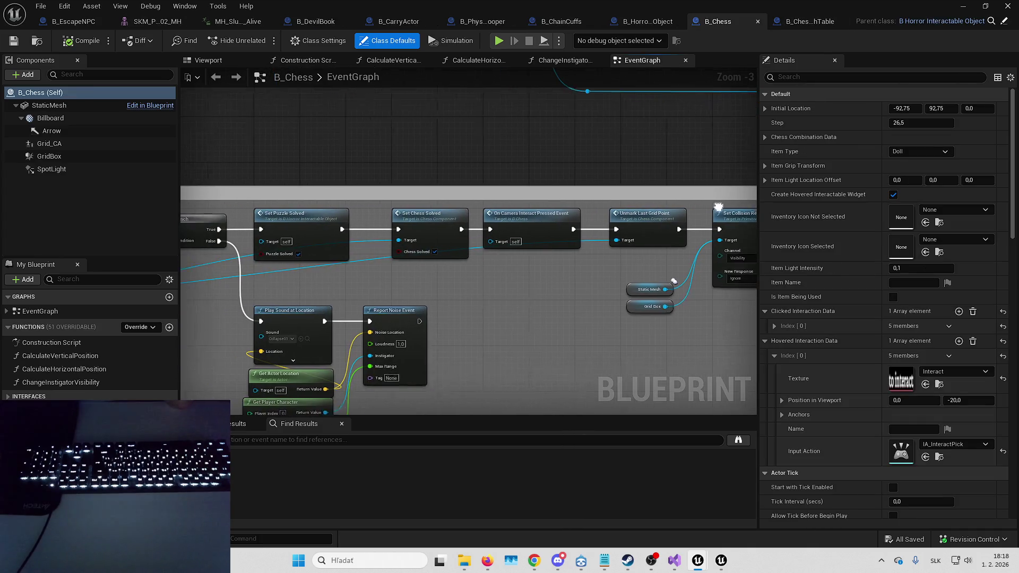
pyautogui.moveTo(475, 227); pyautogui.dragTo(598, 225)
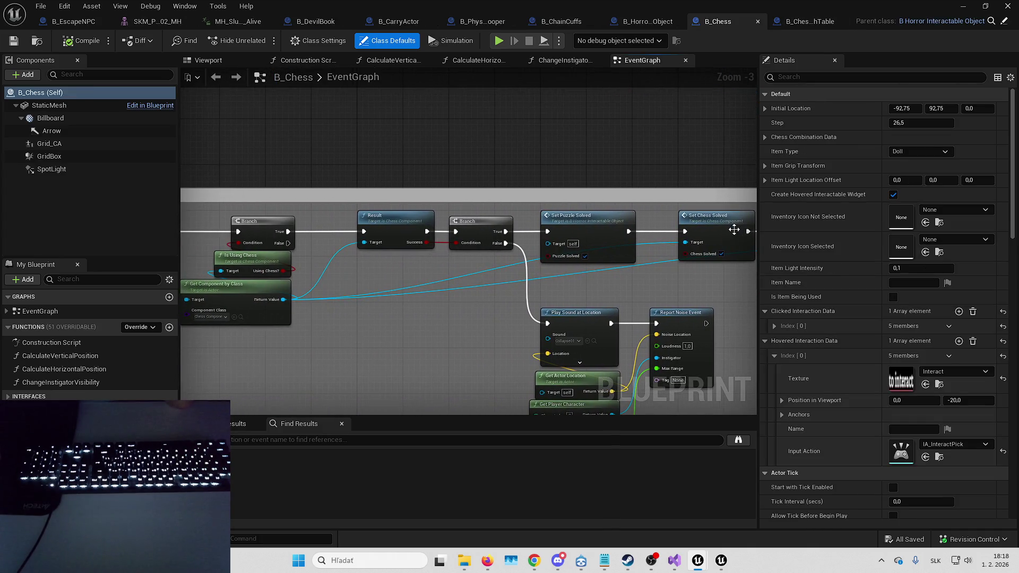
pyautogui.click(597, 228)
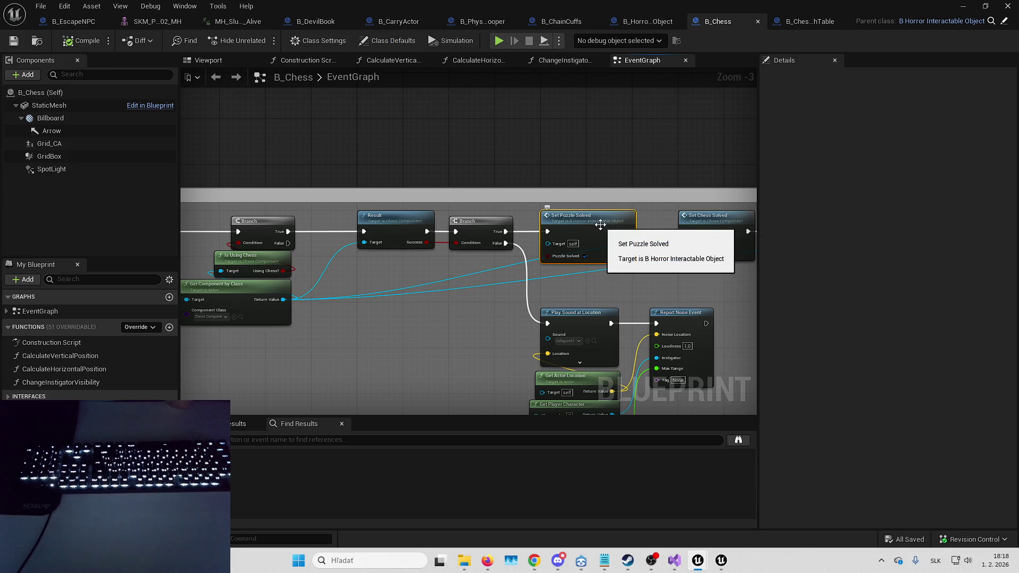
# - Open the SetPuzzleSolved function definition and view the parent blueprint's Play Sound at Location group
pyautogui.doubleClick(597, 227)
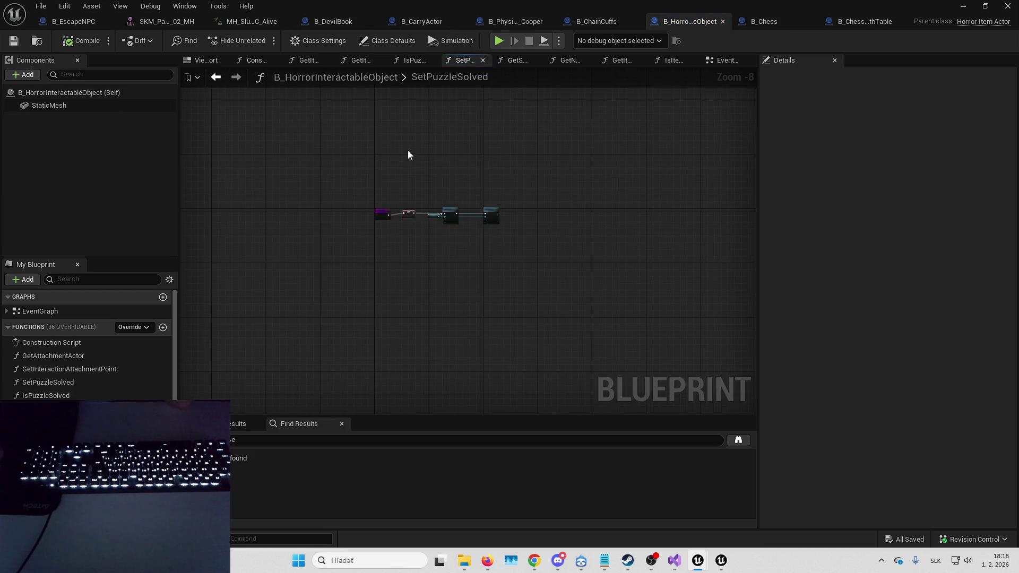
pyautogui.scroll(6, 432, 204)
pyautogui.moveTo(480, 231); pyautogui.dragTo(420, 201)
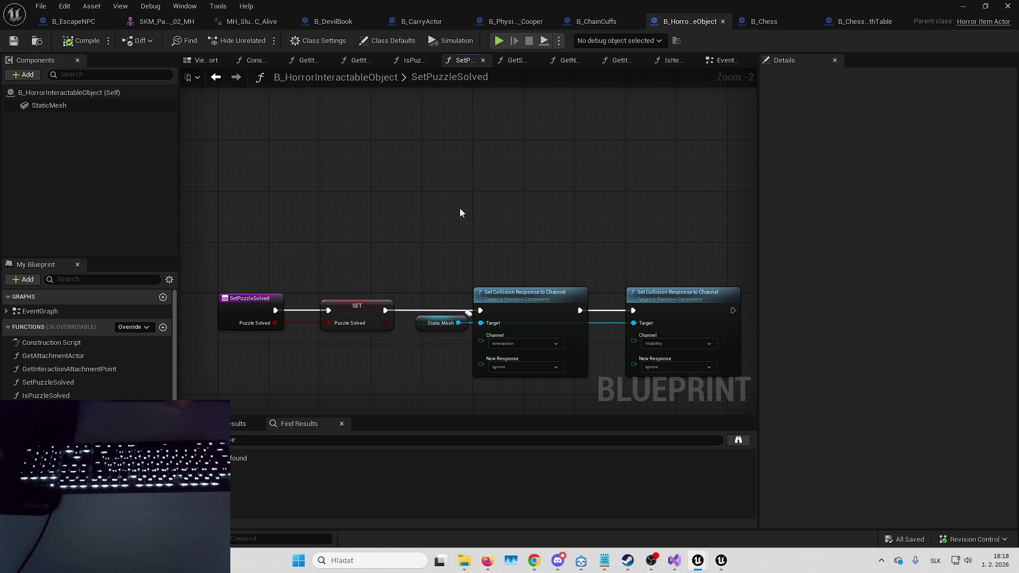
pyautogui.moveTo(460, 209); pyautogui.dragTo(435, 213)
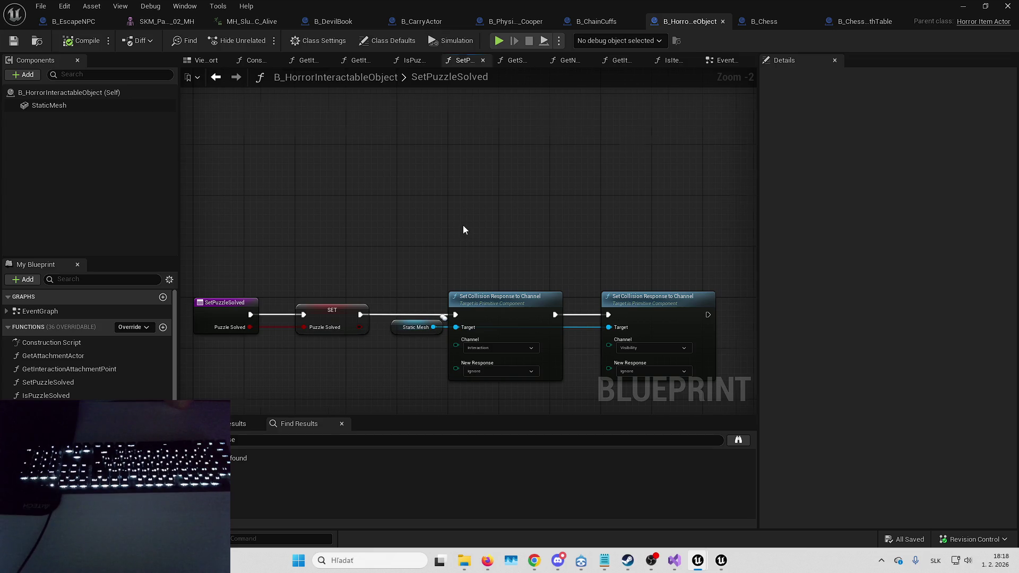
pyautogui.hotkey('alt', 'Left')
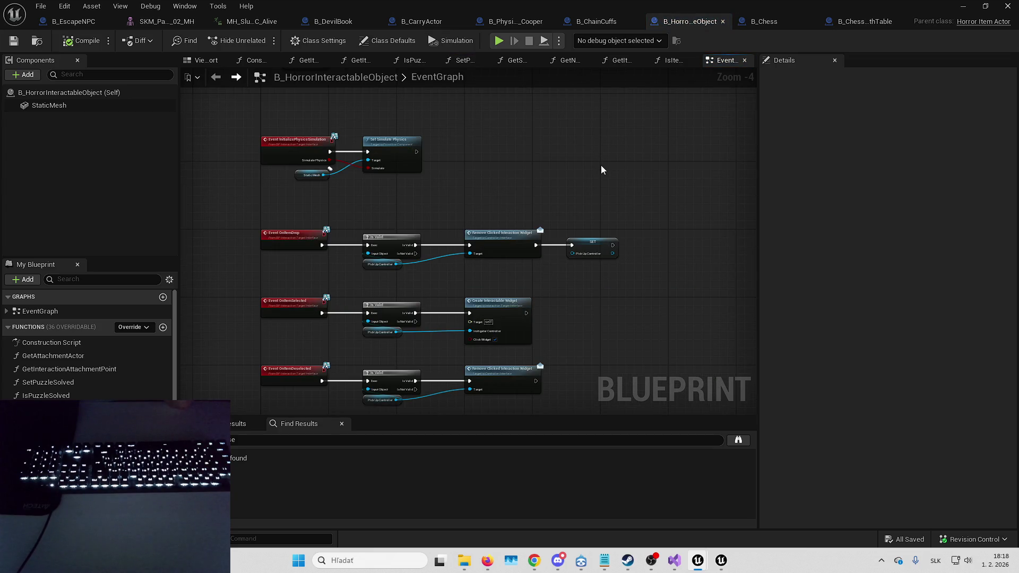
pyautogui.moveTo(538, 369)
pyautogui.mouseDown()
pyautogui.moveTo(577, 243)
pyautogui.moveTo(569, 266)
pyautogui.mouseUp()
# - Review B_Chess's Set Chess Solved, Check Puzzle Completion and Set Puzzle Solved nodes, then go to B_ChainCuffs
pyautogui.click(763, 21)
pyautogui.moveTo(667, 147)
pyautogui.mouseDown()
pyautogui.moveTo(753, 154)
pyautogui.moveTo(466, 143)
pyautogui.moveTo(383, 126)
pyautogui.mouseUp()
pyautogui.moveTo(555, 131); pyautogui.dragTo(450, 218)
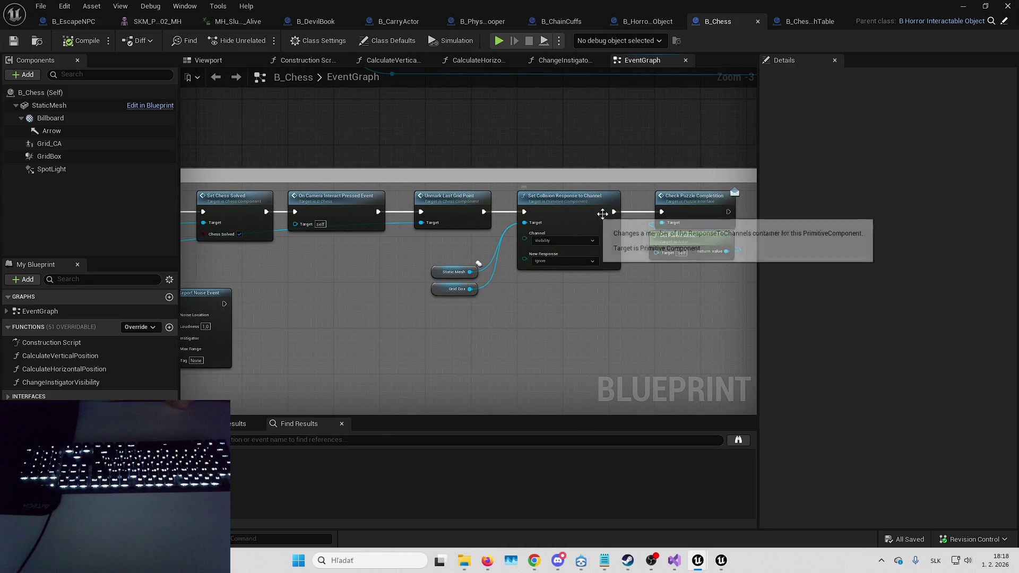
pyautogui.moveTo(536, 291); pyautogui.dragTo(575, 298)
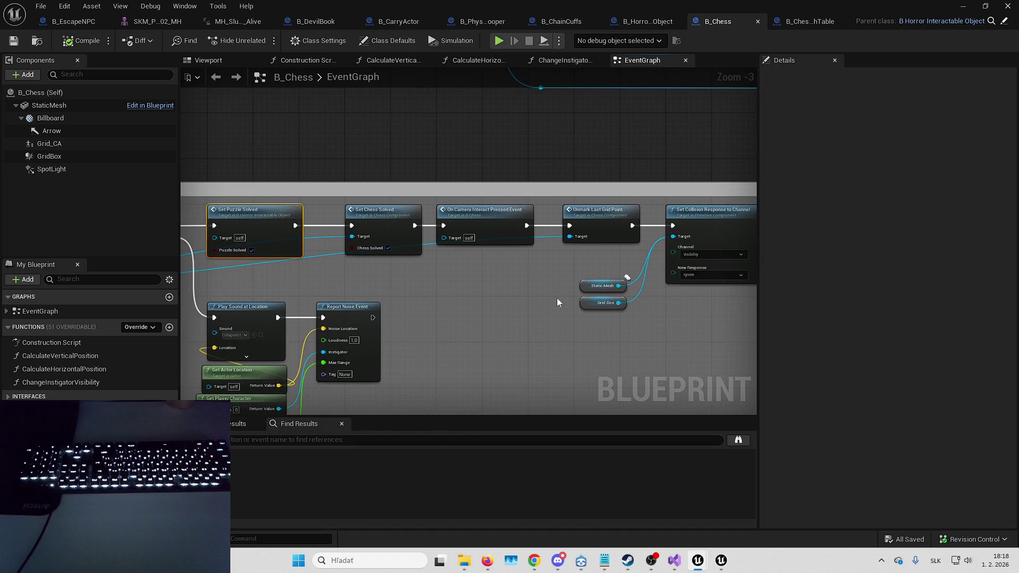
pyautogui.moveTo(431, 280); pyautogui.dragTo(479, 292)
pyautogui.click(73, 21)
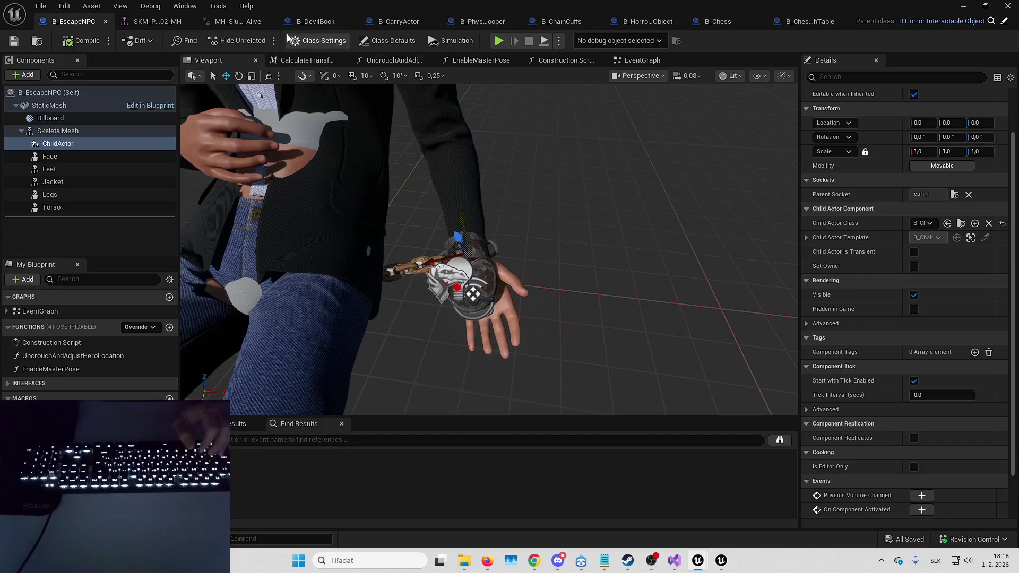
pyautogui.click(562, 22)
# - Add a Set Puzzle Solved node after Set Can Use in B_ChainCuffs
pyautogui.moveTo(529, 223); pyautogui.dragTo(516, 216)
pyautogui.moveTo(292, 262); pyautogui.dragTo(341, 318)
pyautogui.write('set puzzle')
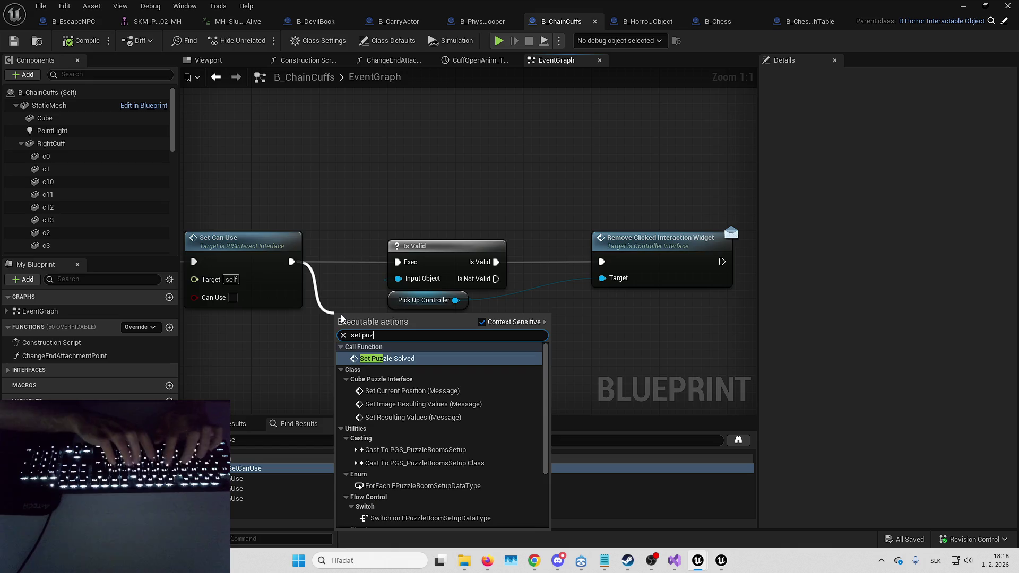
pyautogui.press('Return')
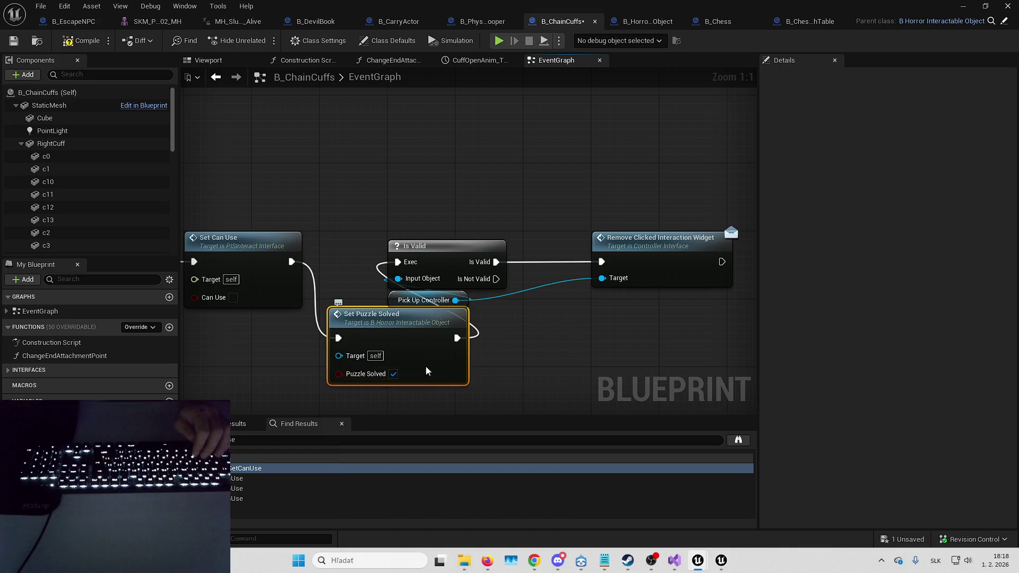
pyautogui.moveTo(424, 364); pyautogui.dragTo(441, 373)
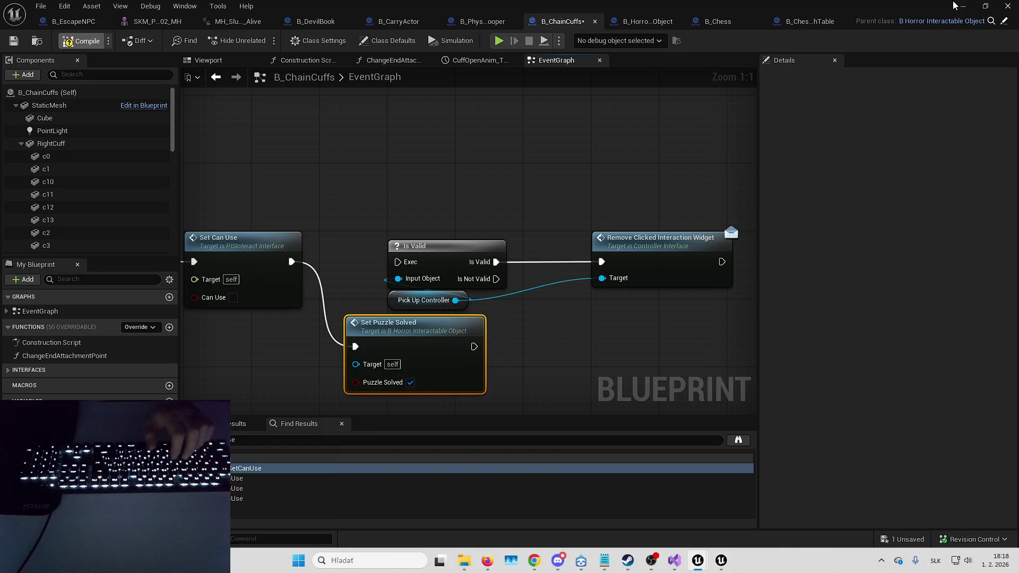
# - Minimize the blueprint editor, close the B_Chess Reference Viewer and begin searching the Chess assets folder
pyautogui.click(960, 6)
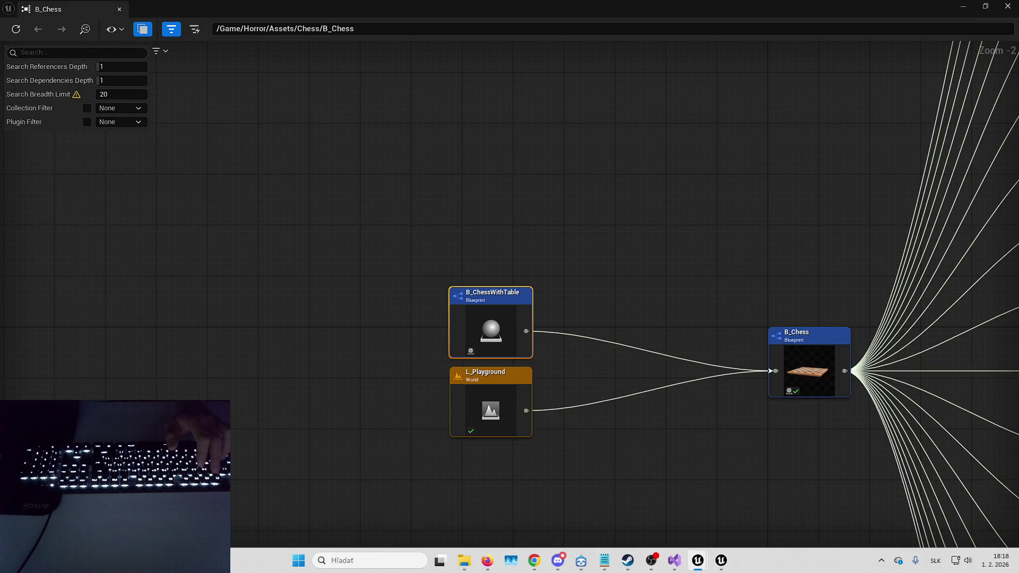
pyautogui.click(1007, 5)
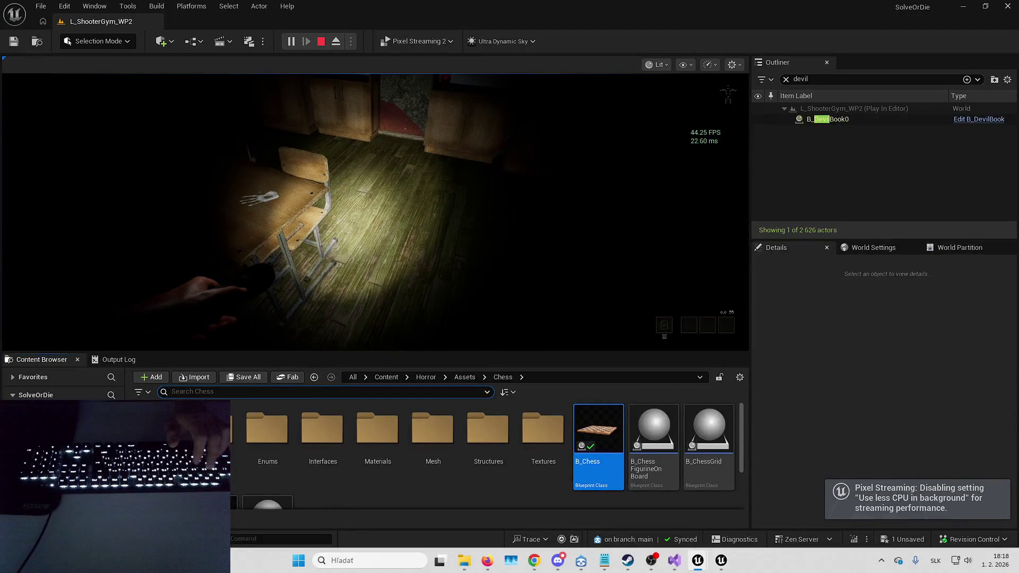
pyautogui.click(175, 391)
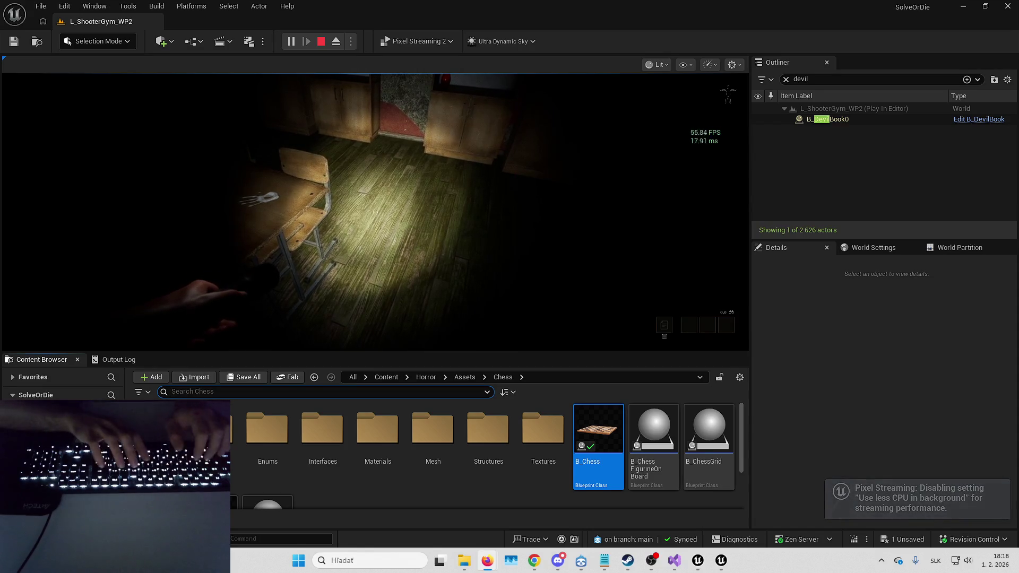